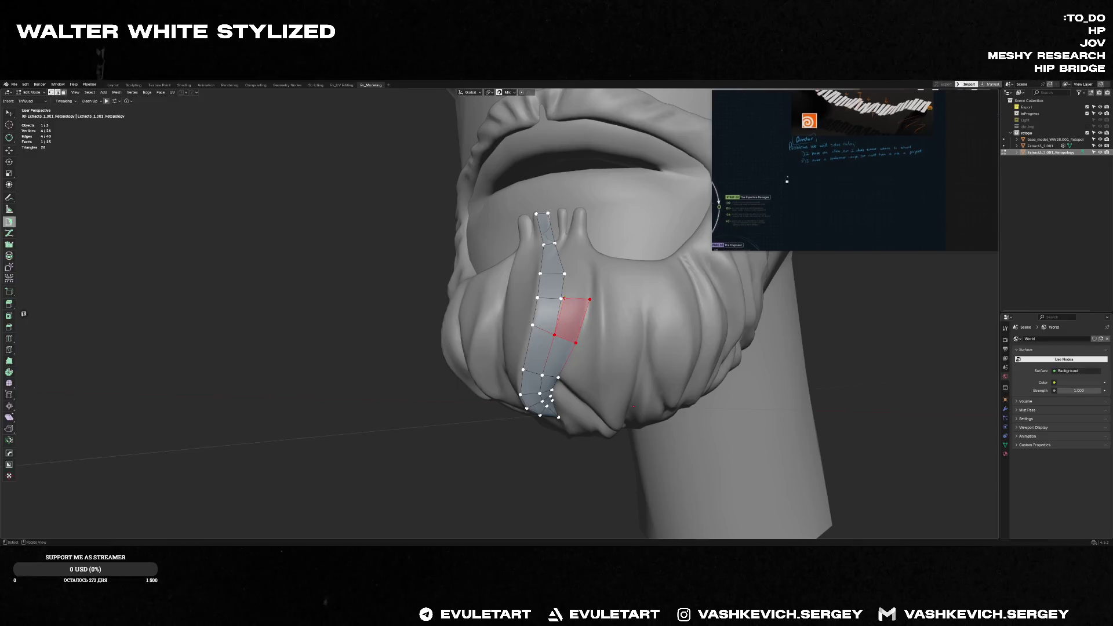
# - Remove the stray face and extend new quads upward along the first strip's top edge
pyautogui.moveTo(570, 300); pyautogui.dragTo(576, 296, button='middle')
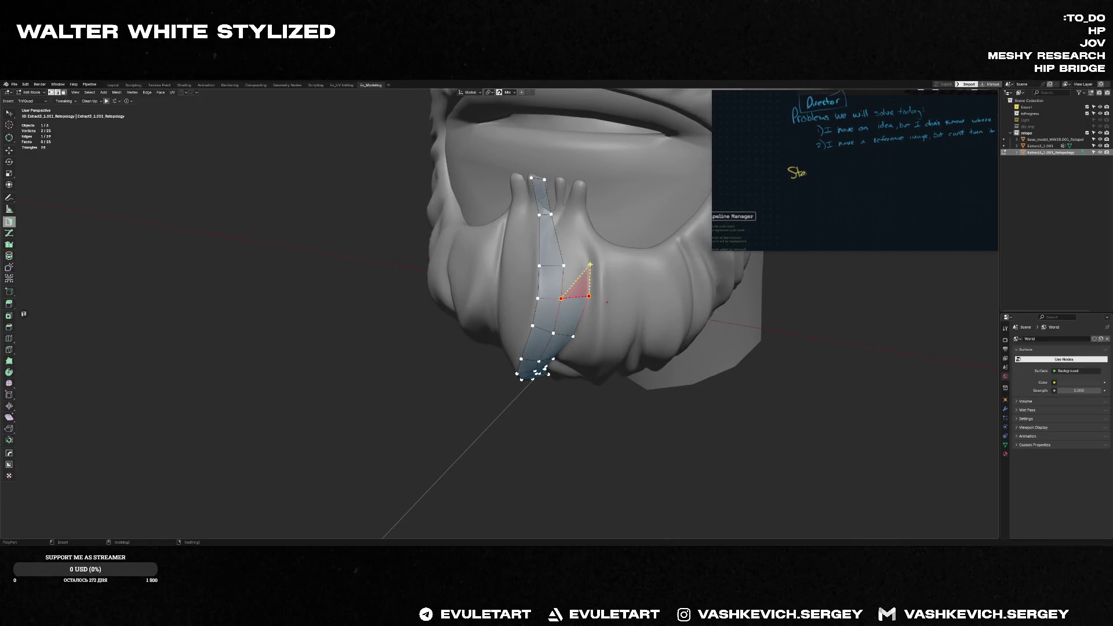
pyautogui.click(585, 263)
pyautogui.moveTo(586, 264)
pyautogui.mouseDown(button='middle')
pyautogui.moveTo(544, 284)
pyautogui.moveTo(560, 330)
pyautogui.mouseUp(button='middle')
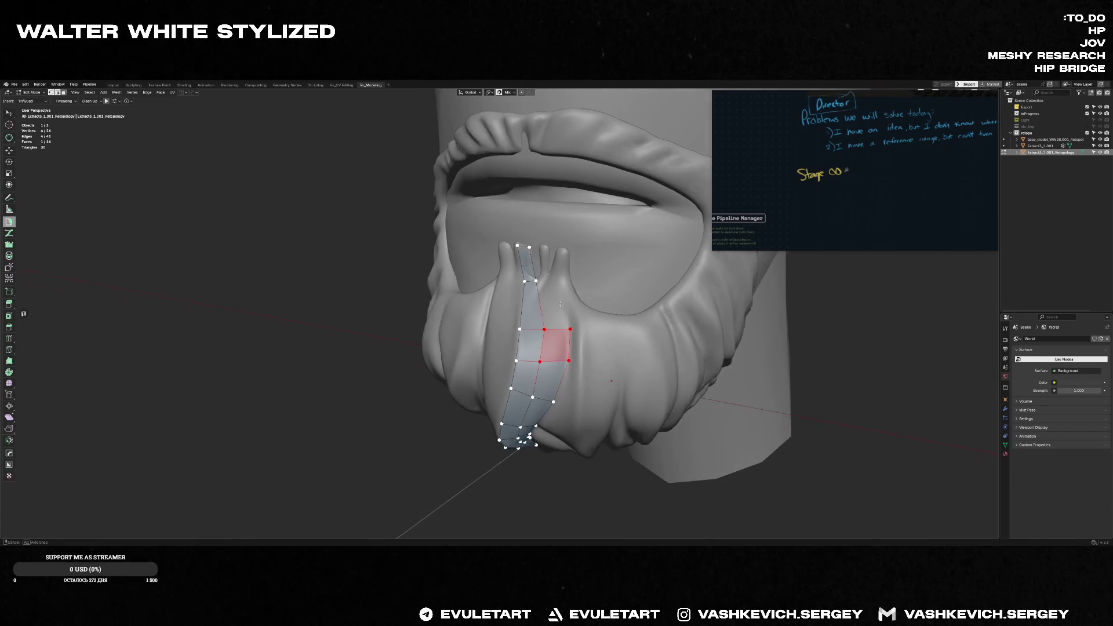
pyautogui.moveTo(561, 330); pyautogui.dragTo(565, 275)
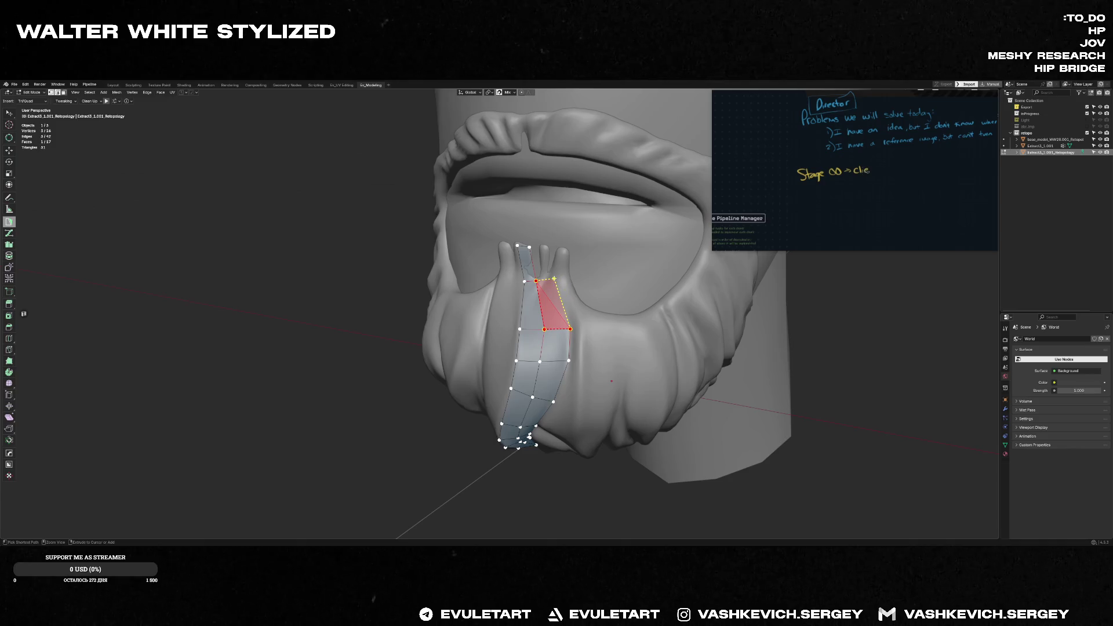
pyautogui.moveTo(556, 280); pyautogui.dragTo(545, 249)
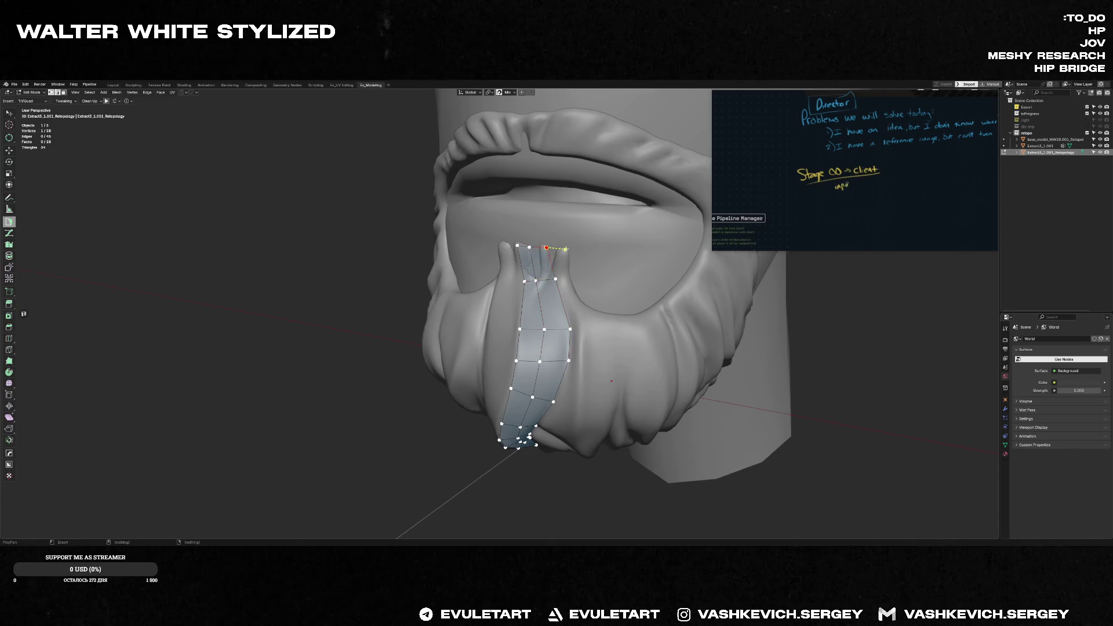
pyautogui.moveTo(566, 258)
pyautogui.mouseDown()
pyautogui.moveTo(567, 277)
pyautogui.moveTo(556, 279)
pyautogui.mouseUp()
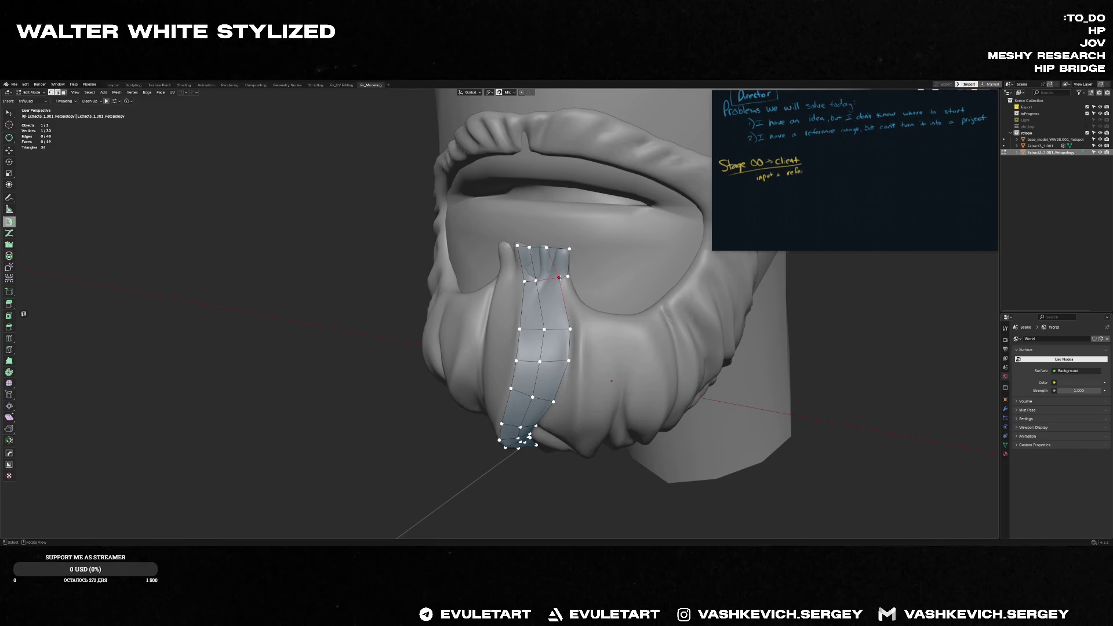
# - Build faces off the strip top from new vertices and nudge a vertex into place
pyautogui.keyDown('ctrl'); pyautogui.click(580, 319); pyautogui.keyUp('ctrl')
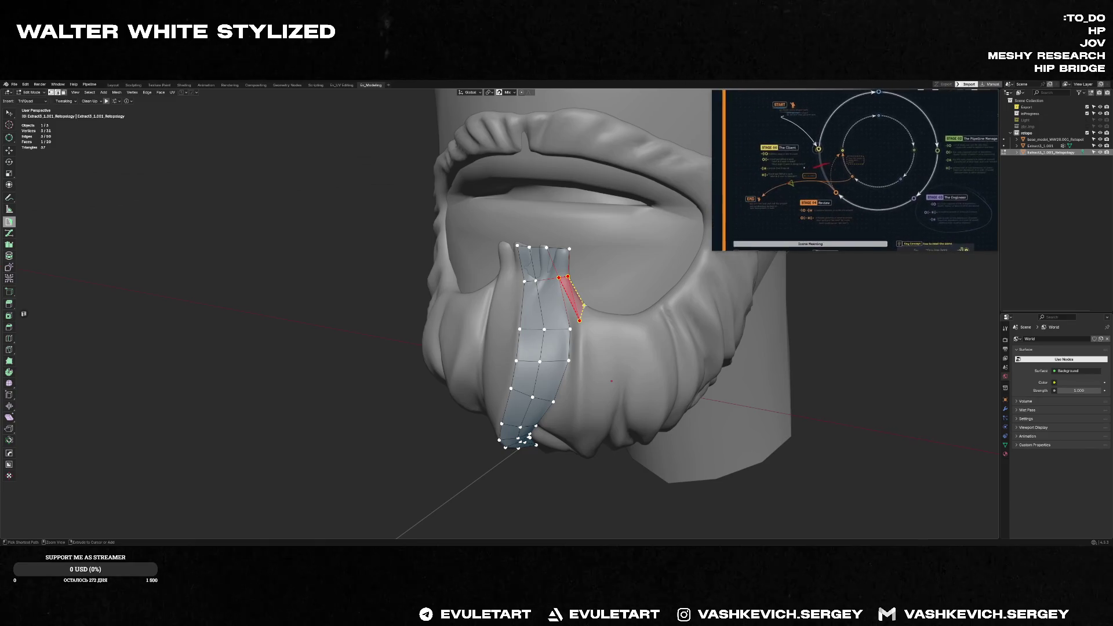
pyautogui.keyDown('ctrl'); pyautogui.click(588, 310); pyautogui.keyUp('ctrl')
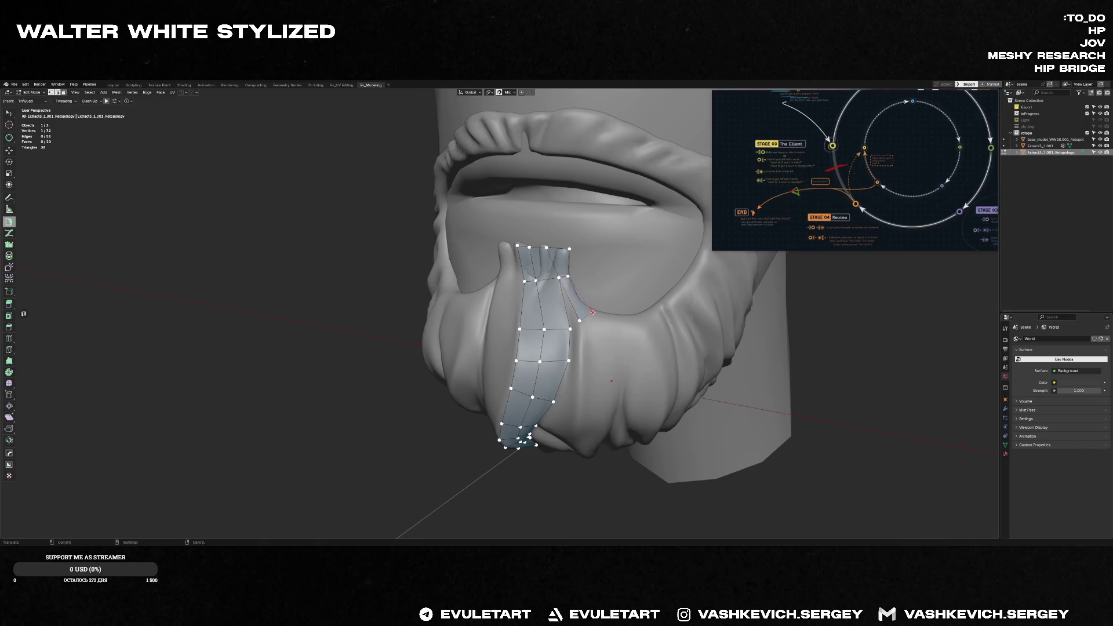
pyautogui.moveTo(599, 334); pyautogui.dragTo(602, 346, button='middle')
pyautogui.keyDown('ctrl'); pyautogui.click(604, 351); pyautogui.keyUp('ctrl')
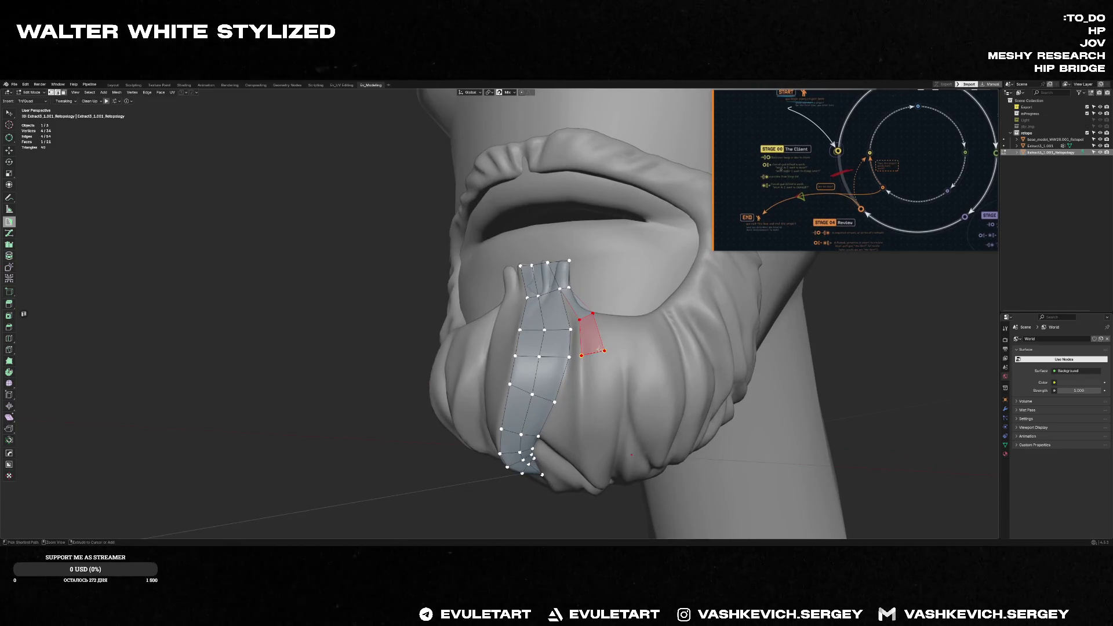
pyautogui.moveTo(580, 338)
pyautogui.mouseDown(button='middle')
pyautogui.moveTo(607, 307)
pyautogui.moveTo(577, 302)
pyautogui.mouseUp(button='middle')
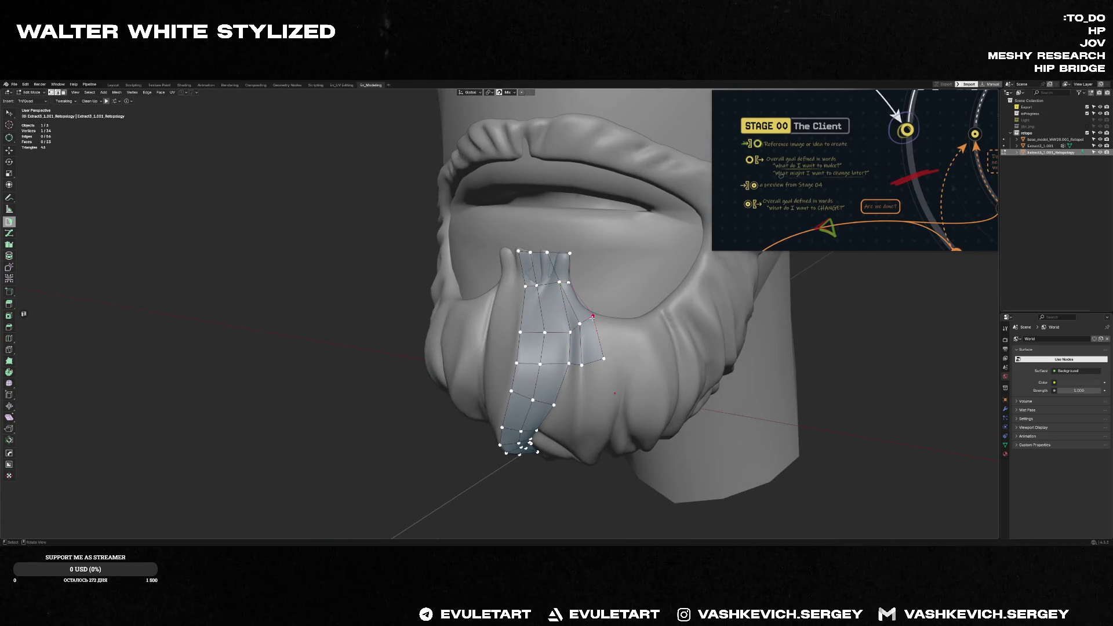
pyautogui.moveTo(583, 306); pyautogui.dragTo(571, 328, button='middle')
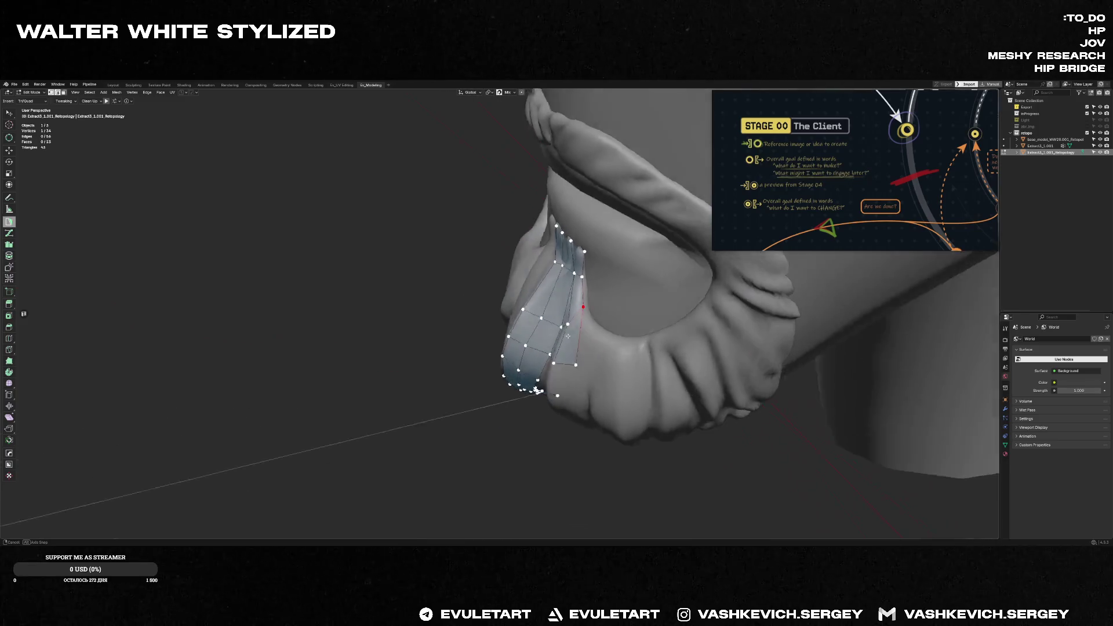
pyautogui.moveTo(571, 328); pyautogui.dragTo(609, 361, button='middle')
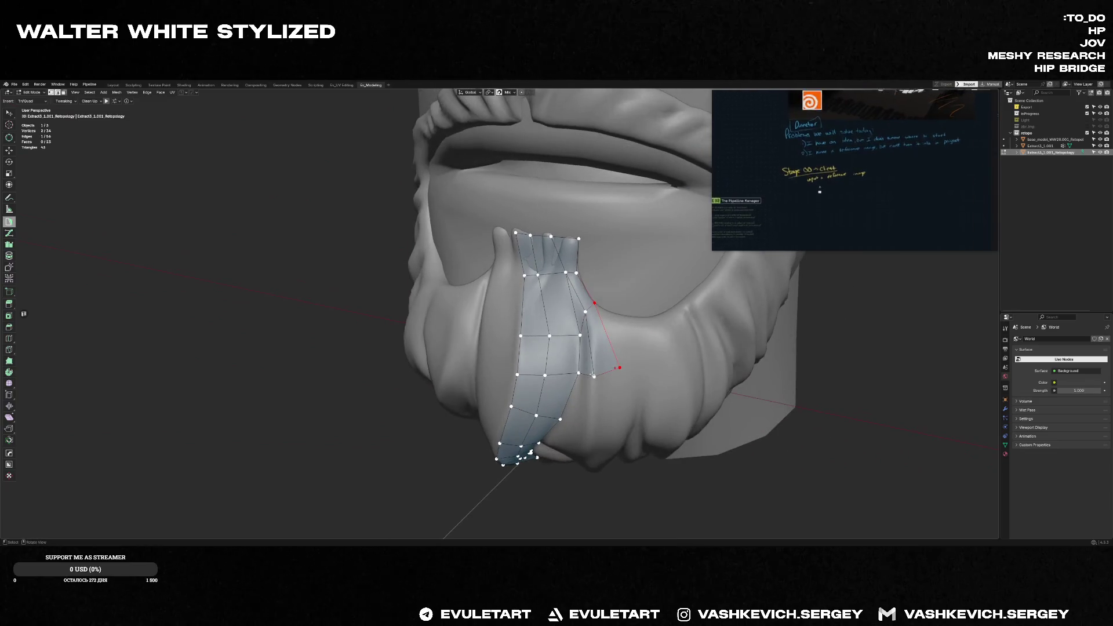
pyautogui.press('g')
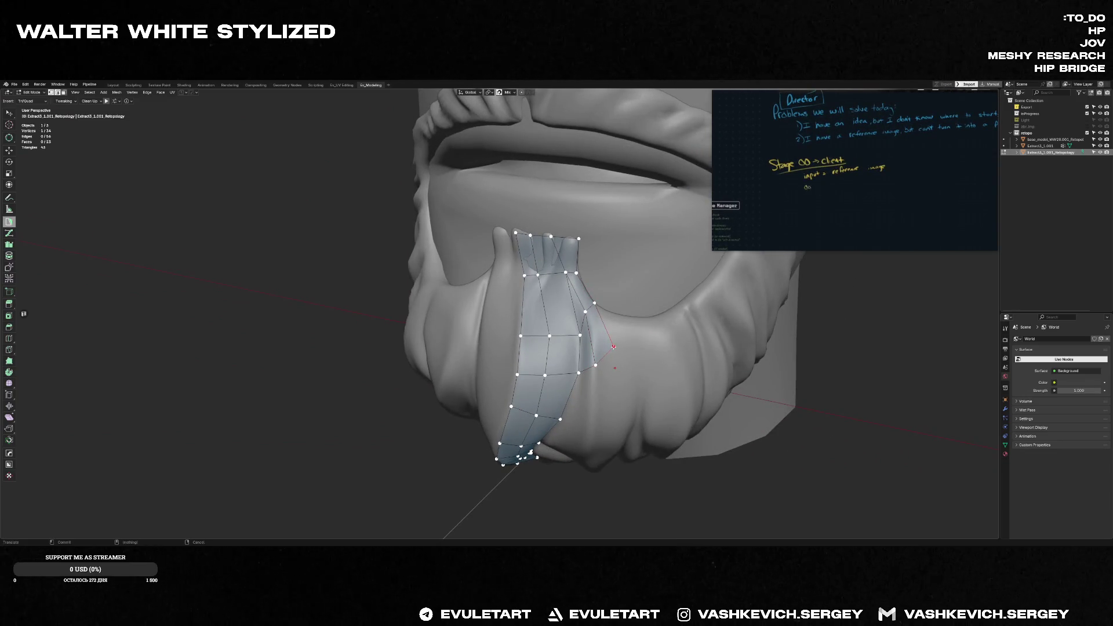
# - Branch a short row of faces along the border edge across toward the goatee's right side
pyautogui.moveTo(615, 338); pyautogui.dragTo(623, 315)
pyautogui.moveTo(619, 329); pyautogui.dragTo(667, 323)
pyautogui.keyDown('ctrl'); pyautogui.click(667, 323); pyautogui.keyUp('ctrl')
pyautogui.moveTo(666, 323); pyautogui.dragTo(658, 316, button='middle')
pyautogui.keyDown('ctrl'); pyautogui.click(672, 329); pyautogui.keyUp('ctrl')
pyautogui.keyDown('ctrl'); pyautogui.click(636, 336); pyautogui.keyUp('ctrl')
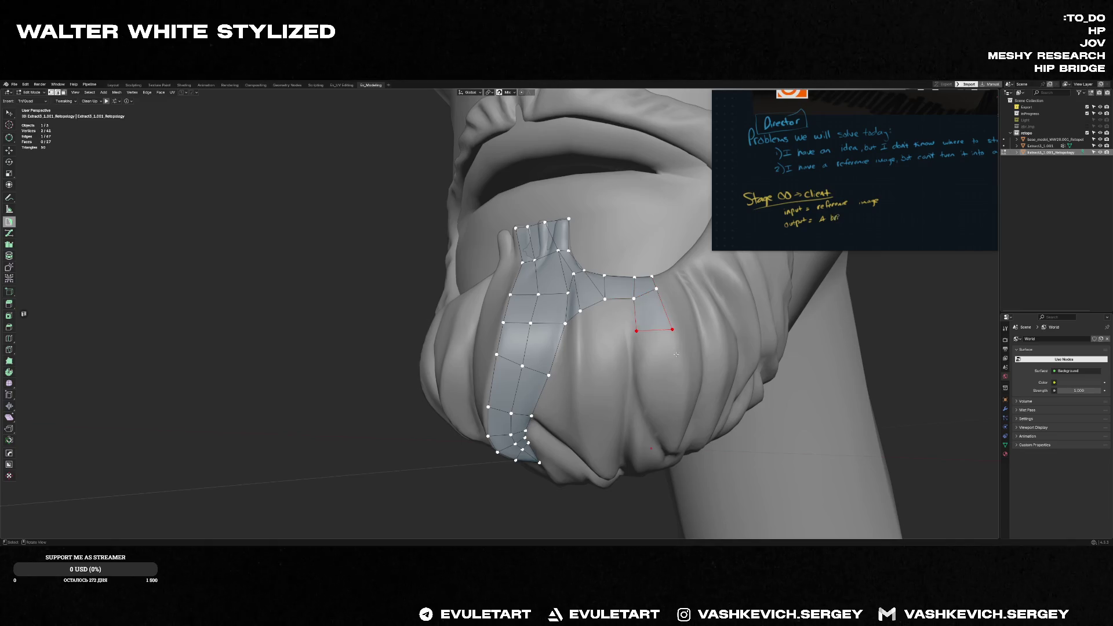
# - Start the second strip with faces on the goatee's right side below the top row
pyautogui.moveTo(684, 363)
pyautogui.mouseDown(button='middle')
pyautogui.moveTo(569, 340)
pyautogui.moveTo(612, 287)
pyautogui.moveTo(645, 354)
pyautogui.mouseUp(button='middle')
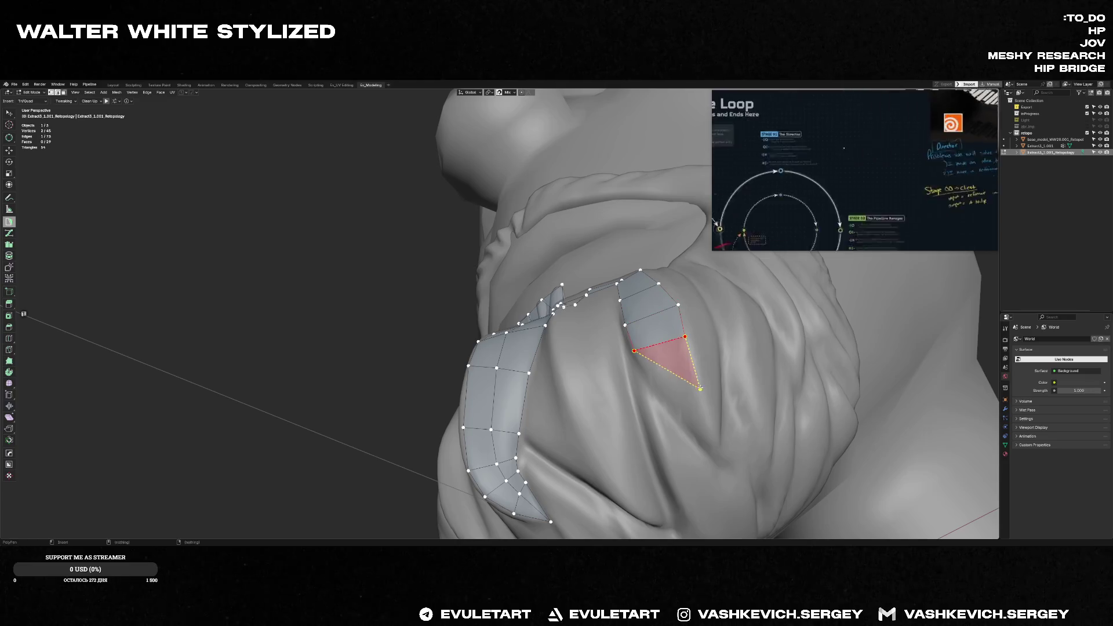
pyautogui.keyDown('ctrl'); pyautogui.click(667, 347); pyautogui.keyUp('ctrl')
pyautogui.keyDown('ctrl'); pyautogui.click(718, 442); pyautogui.keyUp('ctrl')
pyautogui.moveTo(717, 442)
pyautogui.mouseDown(button='middle')
pyautogui.moveTo(728, 429)
pyautogui.moveTo(688, 424)
pyautogui.moveTo(693, 349)
pyautogui.mouseUp(button='middle')
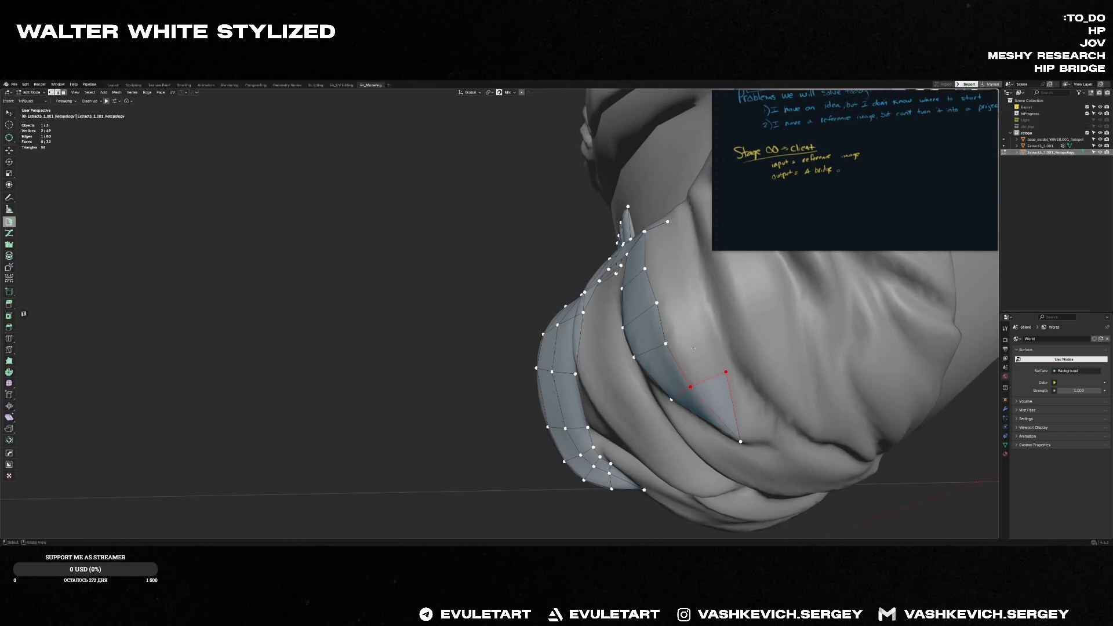
pyautogui.keyDown('ctrl'); pyautogui.click(708, 300); pyautogui.keyUp('ctrl')
pyautogui.moveTo(708, 300)
pyautogui.mouseDown(button='middle')
pyautogui.moveTo(670, 293)
pyautogui.moveTo(675, 268)
pyautogui.moveTo(613, 251)
pyautogui.moveTo(569, 221)
pyautogui.moveTo(603, 251)
pyautogui.moveTo(586, 229)
pyautogui.mouseUp(button='middle')
pyautogui.keyDown('ctrl'); pyautogui.click(710, 287); pyautogui.keyUp('ctrl')
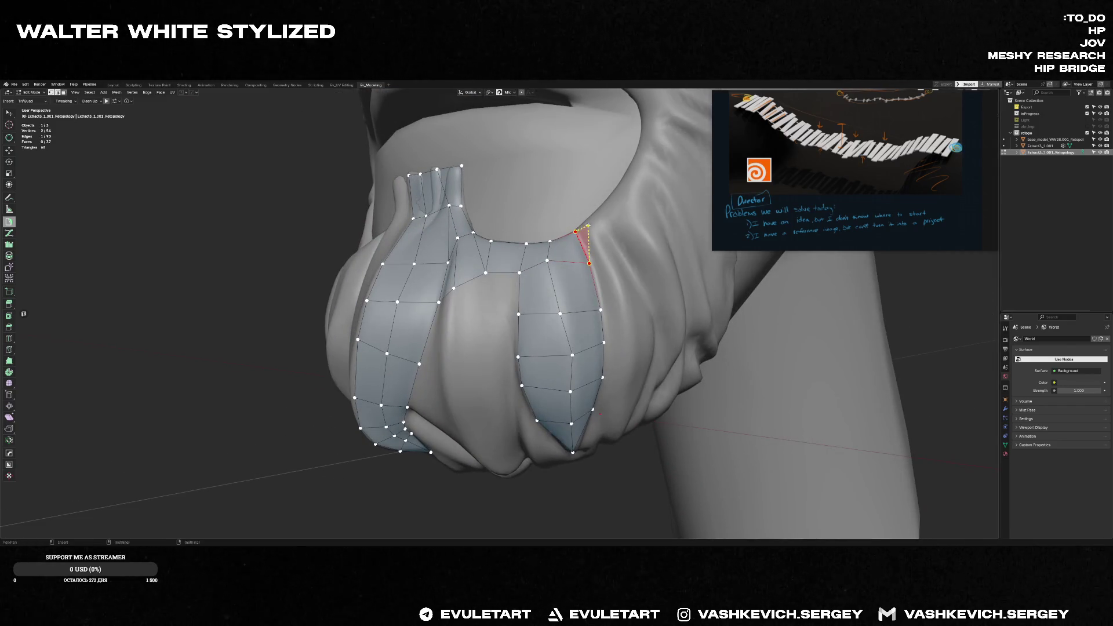
# - Extrude a run of quads down the right-side strip to the goatee's lower edge
pyautogui.keyDown('ctrl'); pyautogui.click(603, 257); pyautogui.keyUp('ctrl')
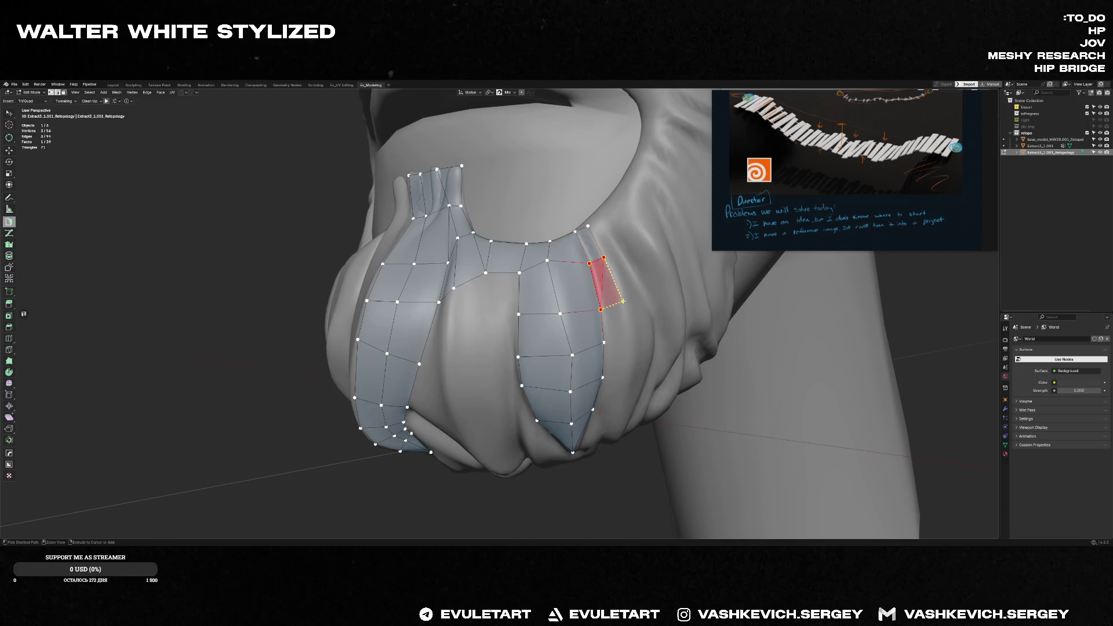
pyautogui.keyDown('ctrl'); pyautogui.click(615, 341); pyautogui.keyUp('ctrl')
pyautogui.moveTo(631, 339); pyautogui.dragTo(617, 312, button='middle')
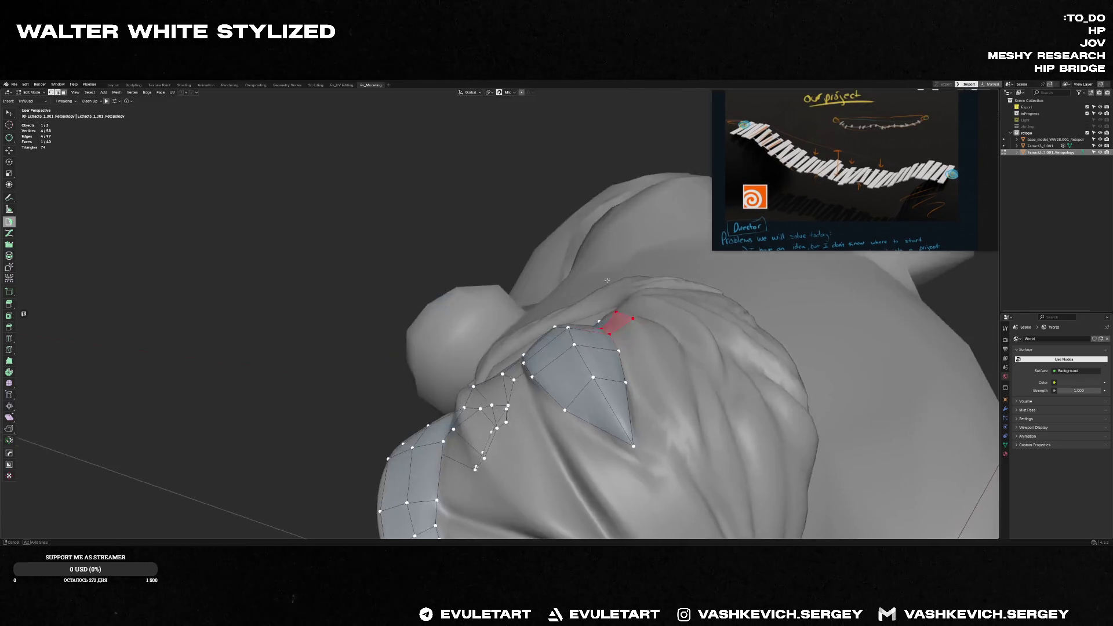
pyautogui.keyDown('ctrl'); pyautogui.click(637, 374); pyautogui.keyUp('ctrl')
pyautogui.keyDown('ctrl'); pyautogui.click(642, 411); pyautogui.keyUp('ctrl')
pyautogui.moveTo(642, 410); pyautogui.dragTo(626, 432, button='middle')
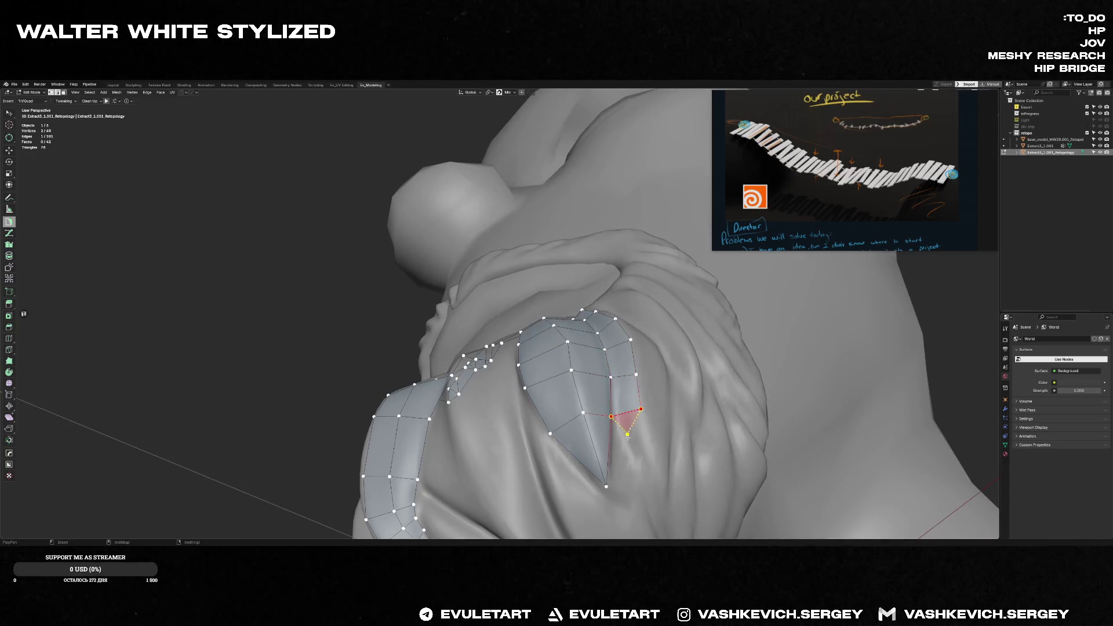
pyautogui.keyDown('ctrl'); pyautogui.click(646, 436); pyautogui.keyUp('ctrl')
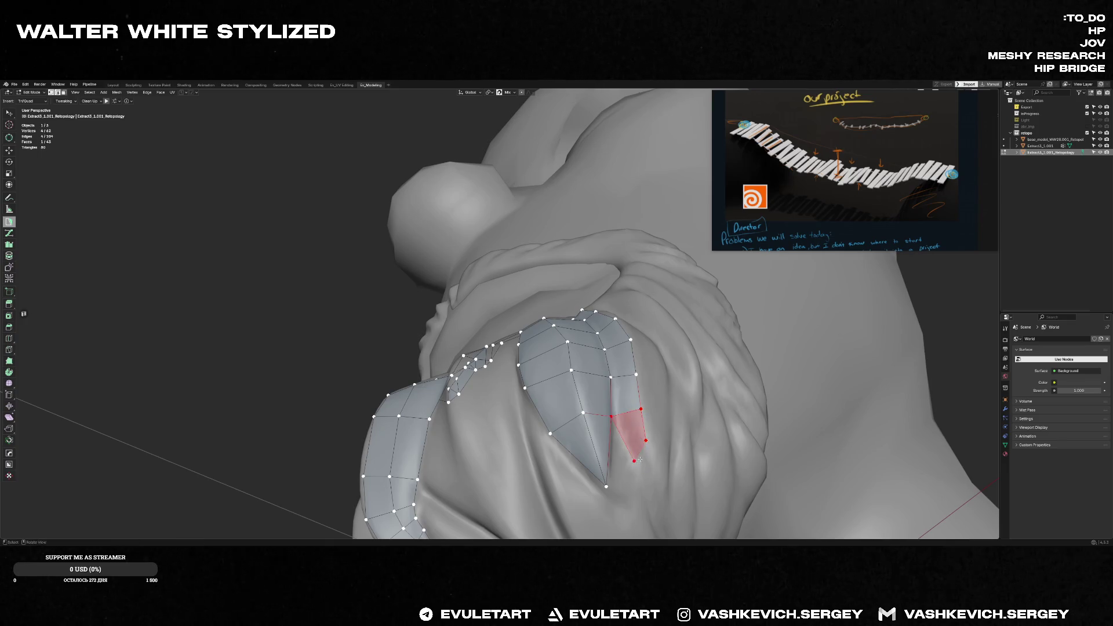
# - Orbit around the right-side strip to check it from several angles
pyautogui.moveTo(646, 436); pyautogui.dragTo(650, 442, button='middle')
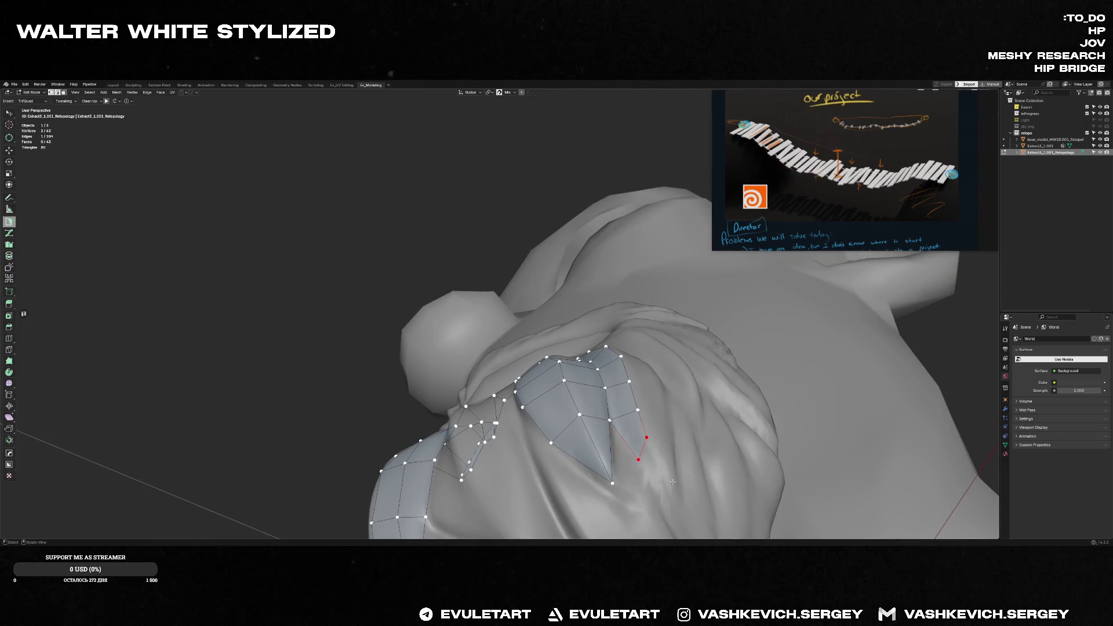
pyautogui.moveTo(672, 481); pyautogui.dragTo(661, 462, button='middle')
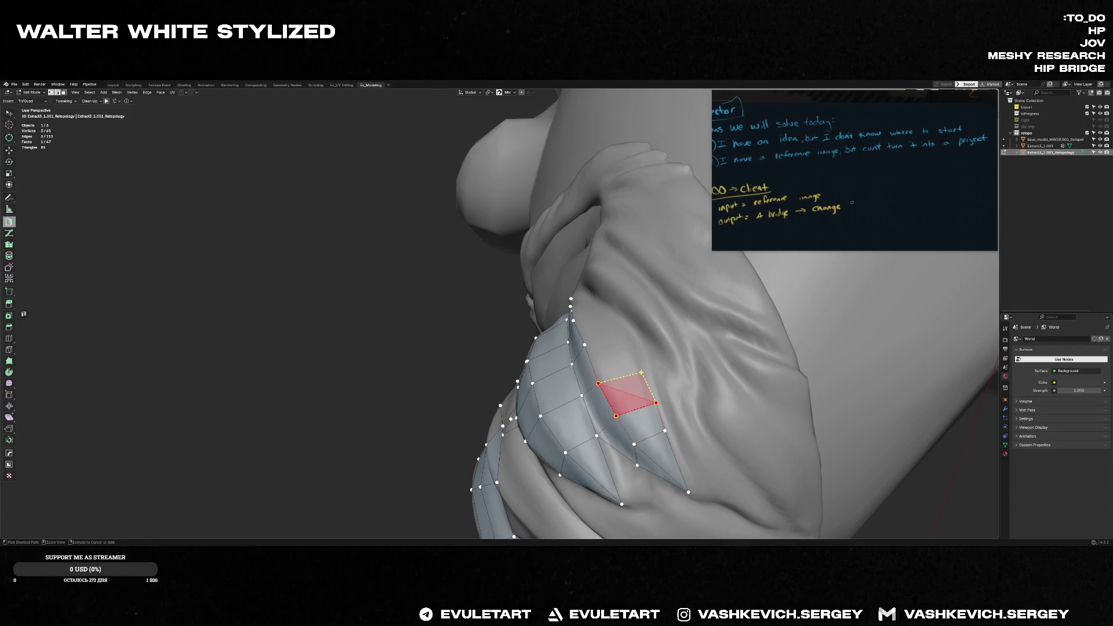
pyautogui.moveTo(640, 368); pyautogui.dragTo(618, 333, button='middle')
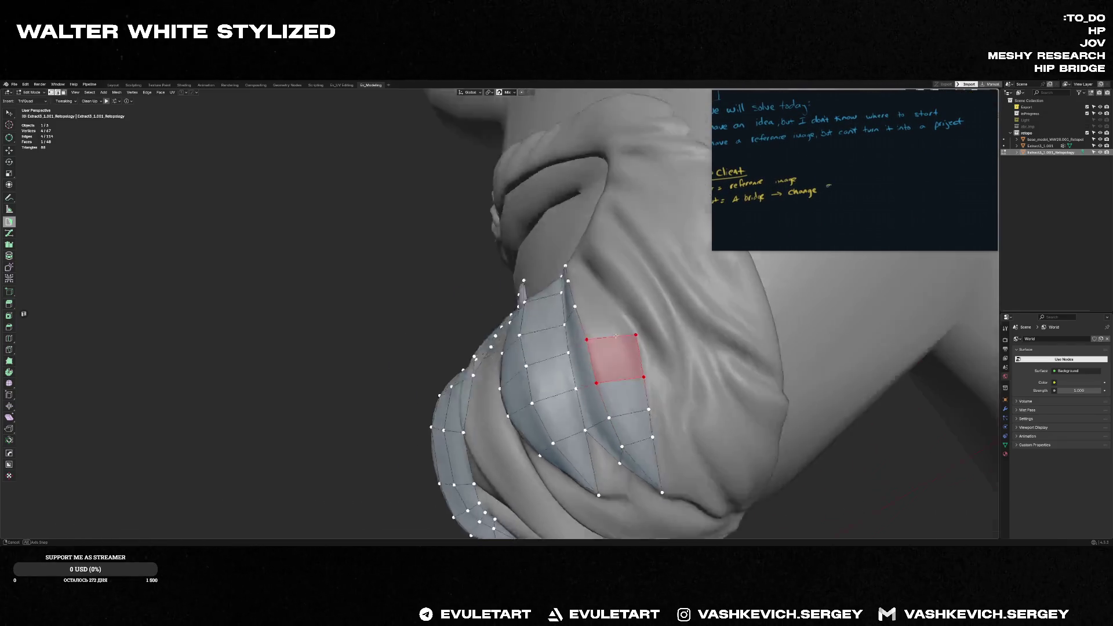
pyautogui.press('ctrl')
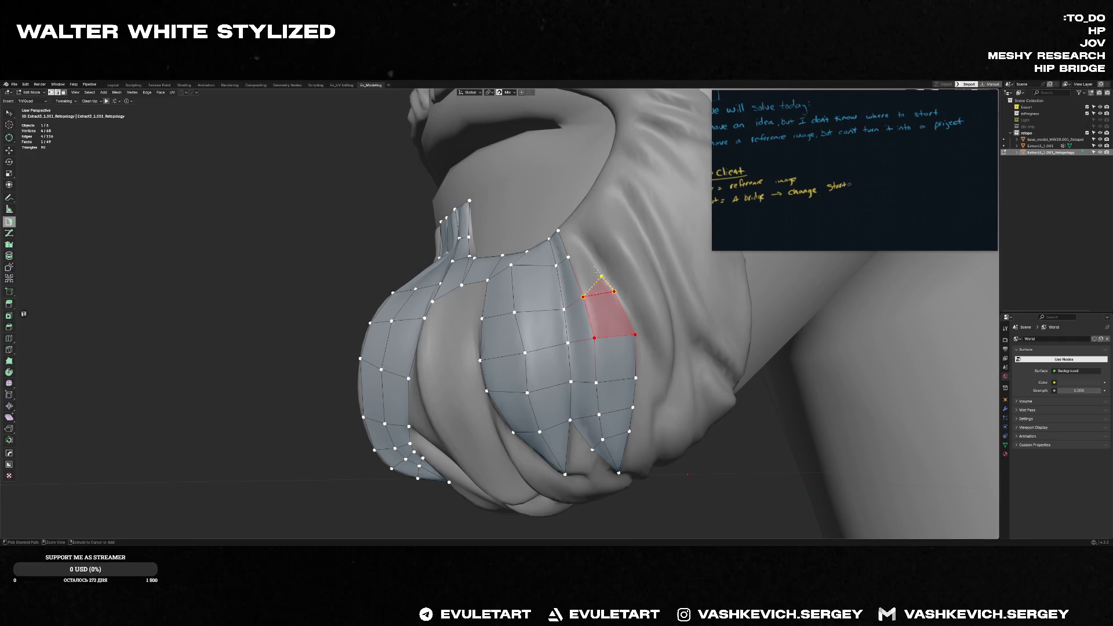
pyautogui.moveTo(571, 224)
pyautogui.mouseDown(button='middle')
pyautogui.moveTo(483, 331)
pyautogui.moveTo(504, 289)
pyautogui.mouseUp(button='middle')
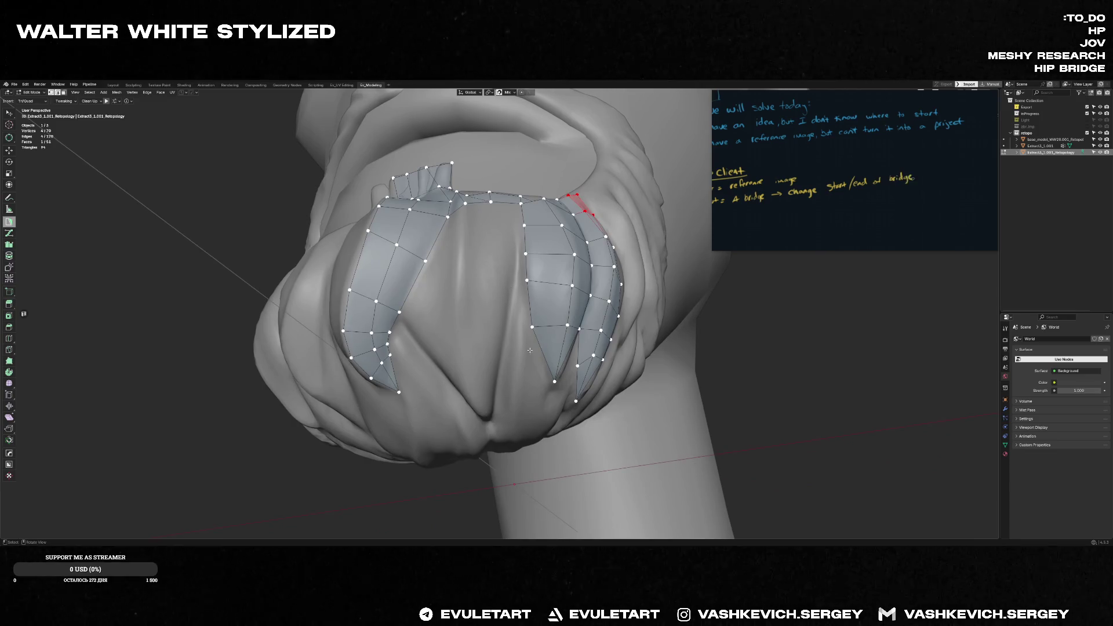
# - Start a middle strip with a quad from two new vertices and extend quads downward
pyautogui.moveTo(529, 349); pyautogui.dragTo(479, 325, button='middle')
pyautogui.moveTo(449, 219); pyautogui.dragTo(456, 282, button='middle')
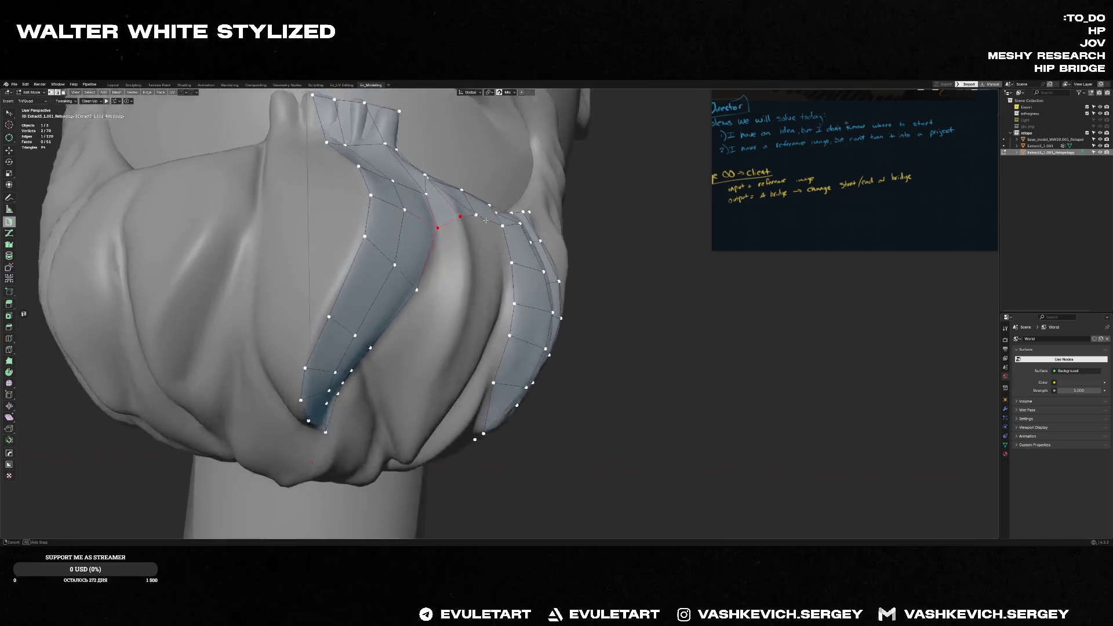
pyautogui.keyDown('ctrl'); pyautogui.click(456, 287); pyautogui.keyUp('ctrl')
pyautogui.keyDown('ctrl'); pyautogui.click(412, 299); pyautogui.keyUp('ctrl')
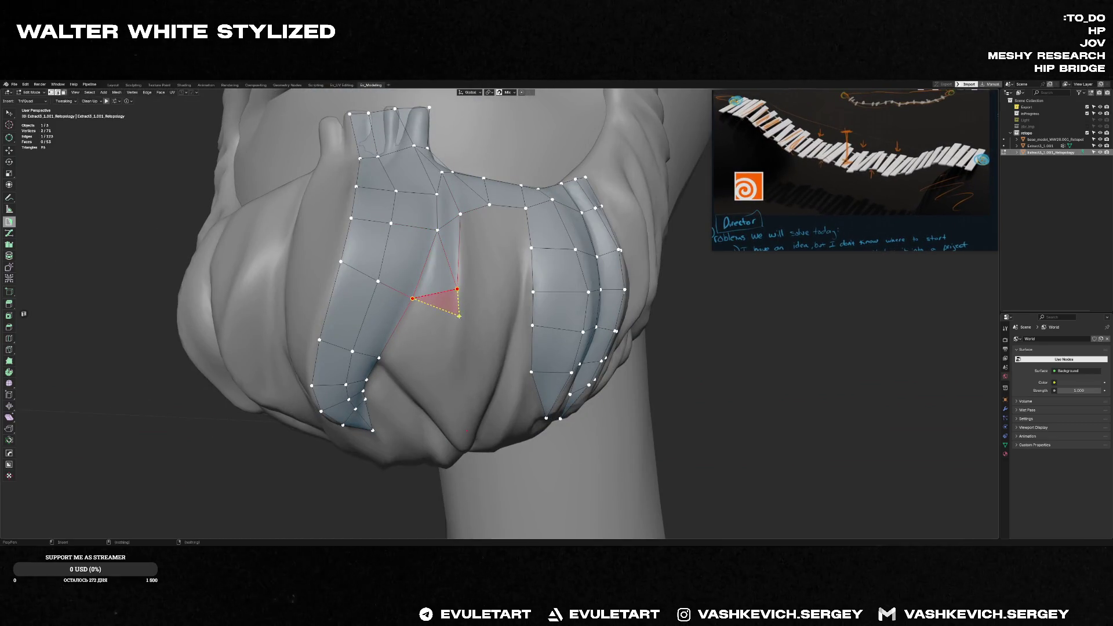
pyautogui.moveTo(457, 262); pyautogui.dragTo(455, 285, button='middle')
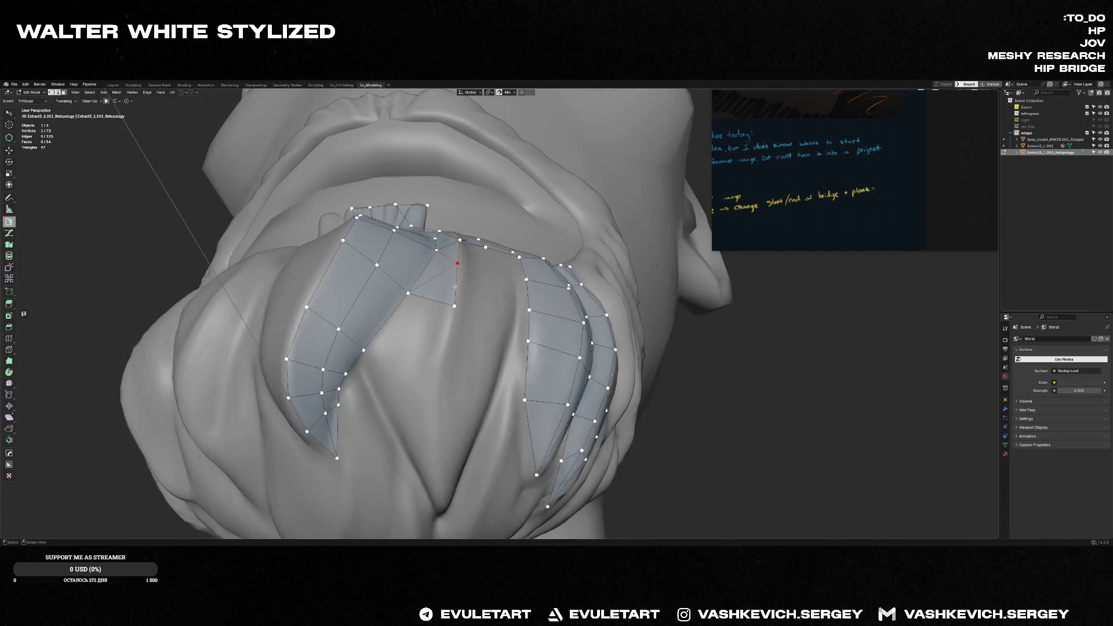
pyautogui.keyDown('ctrl'); pyautogui.click(418, 358); pyautogui.keyUp('ctrl')
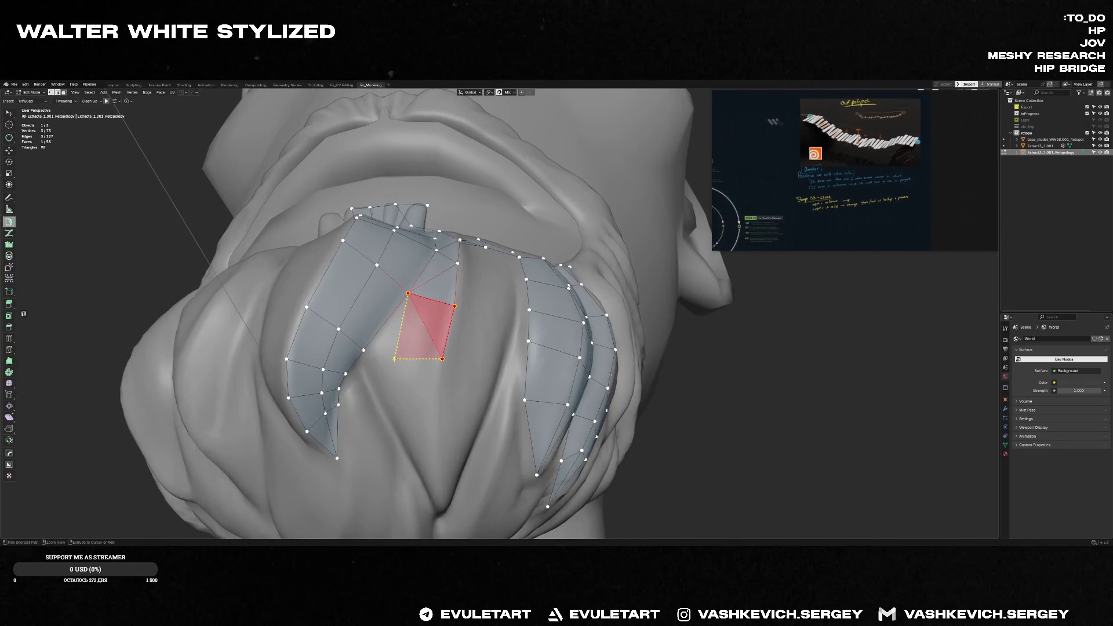
pyautogui.keyDown('ctrl'); pyautogui.click(416, 423); pyautogui.keyUp('ctrl')
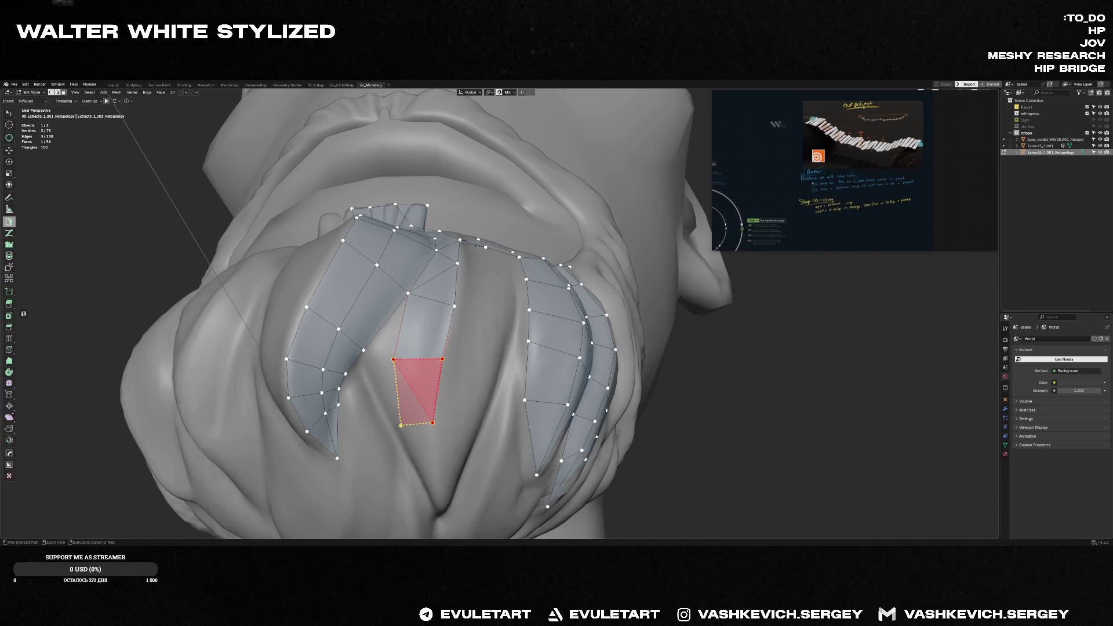
# - Carry the middle strip down to the goatee's lower tip with further quads
pyautogui.moveTo(401, 426); pyautogui.dragTo(447, 306, button='middle')
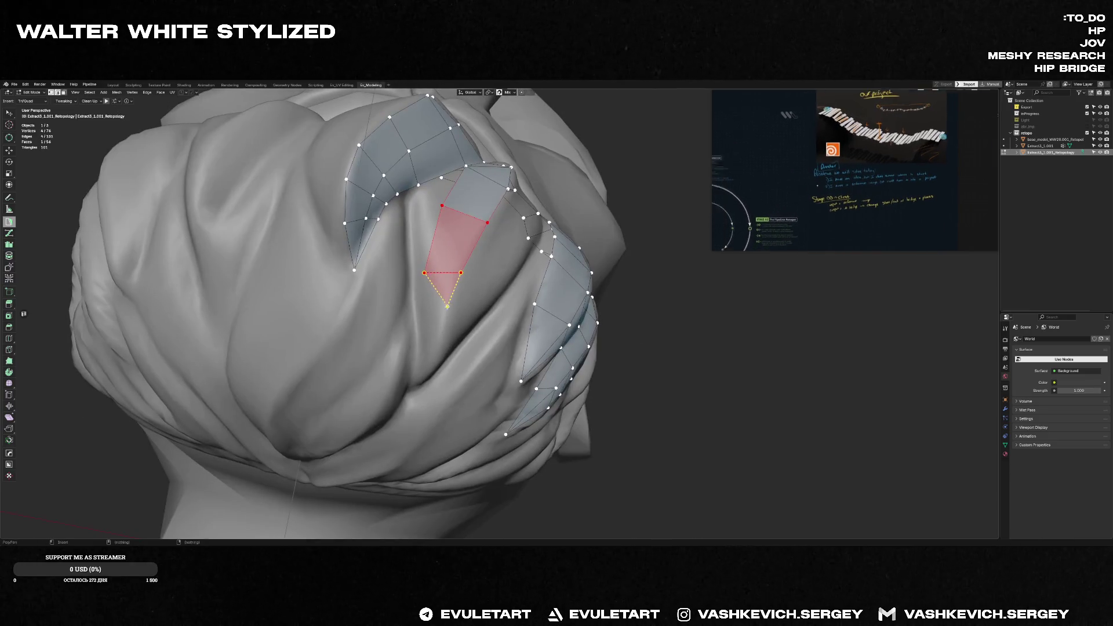
pyautogui.keyDown('ctrl'); pyautogui.click(444, 308); pyautogui.keyUp('ctrl')
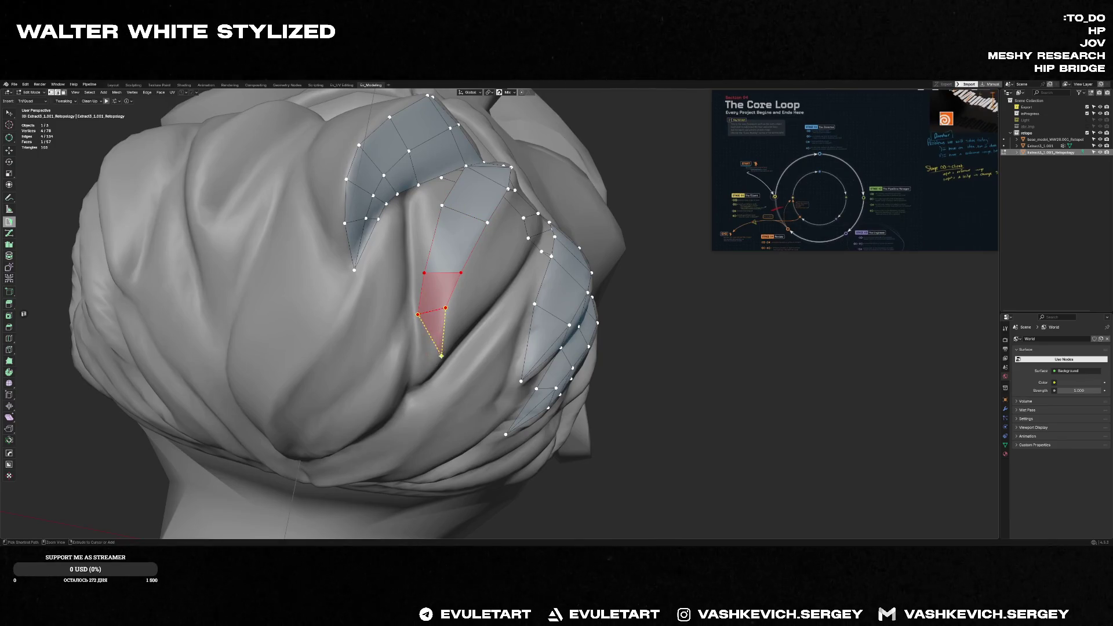
pyautogui.keyDown('ctrl'); pyautogui.click(420, 352); pyautogui.keyUp('ctrl')
pyautogui.moveTo(419, 352)
pyautogui.mouseDown(button='middle')
pyautogui.moveTo(440, 455)
pyautogui.moveTo(434, 309)
pyautogui.mouseUp(button='middle')
pyautogui.keyDown('ctrl'); pyautogui.click(409, 351); pyautogui.keyUp('ctrl')
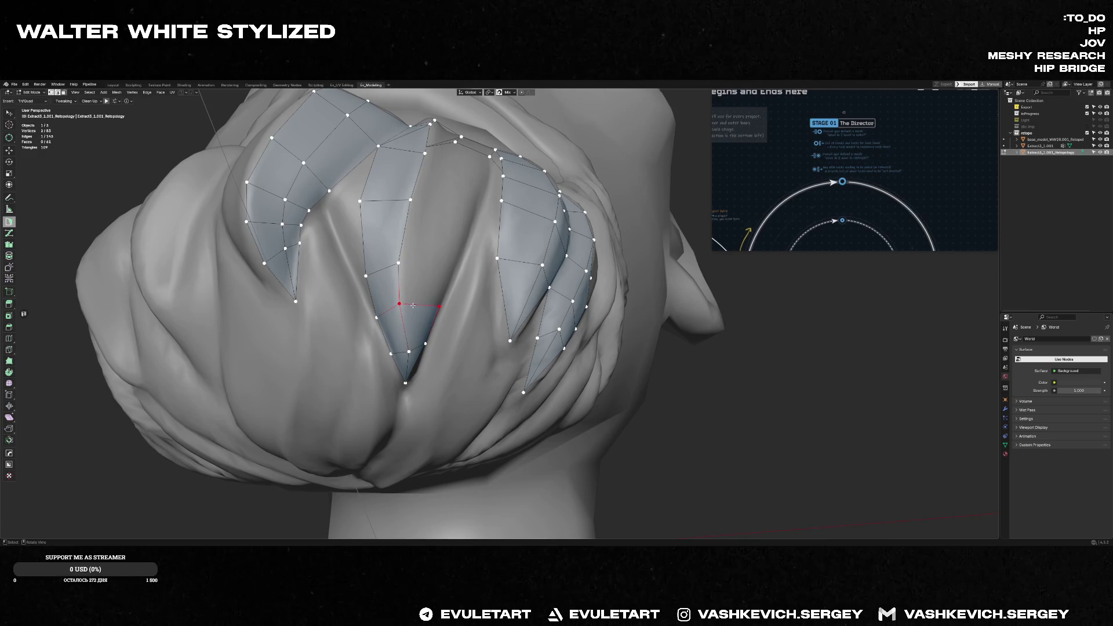
# - Add a face under the chin, then undo the misplaced one, leaving the hole open
pyautogui.moveTo(440, 306); pyautogui.dragTo(449, 288, button='middle')
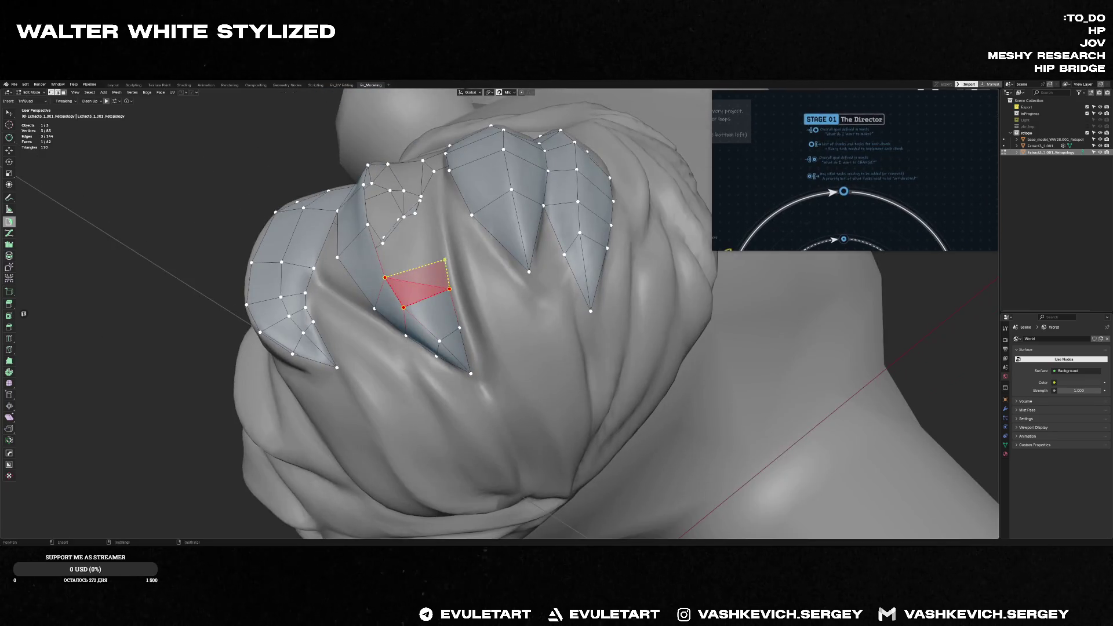
pyautogui.moveTo(409, 210)
pyautogui.mouseDown(button='middle')
pyautogui.moveTo(416, 191)
pyautogui.moveTo(409, 204)
pyautogui.mouseUp(button='middle')
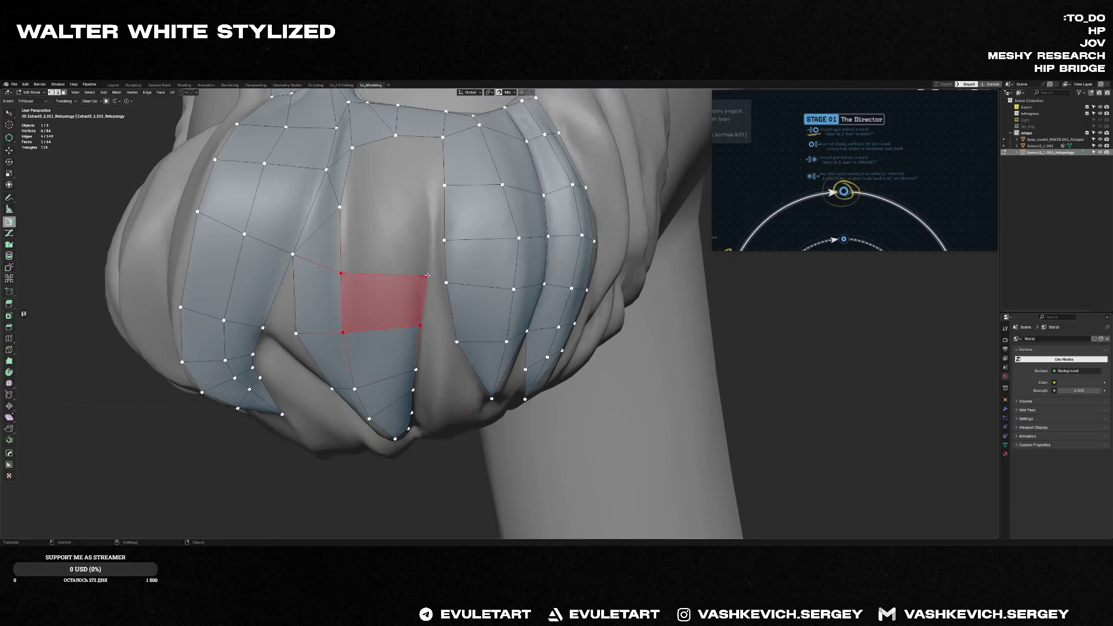
pyautogui.keyDown('ctrl'); pyautogui.click(346, 208); pyautogui.keyUp('ctrl')
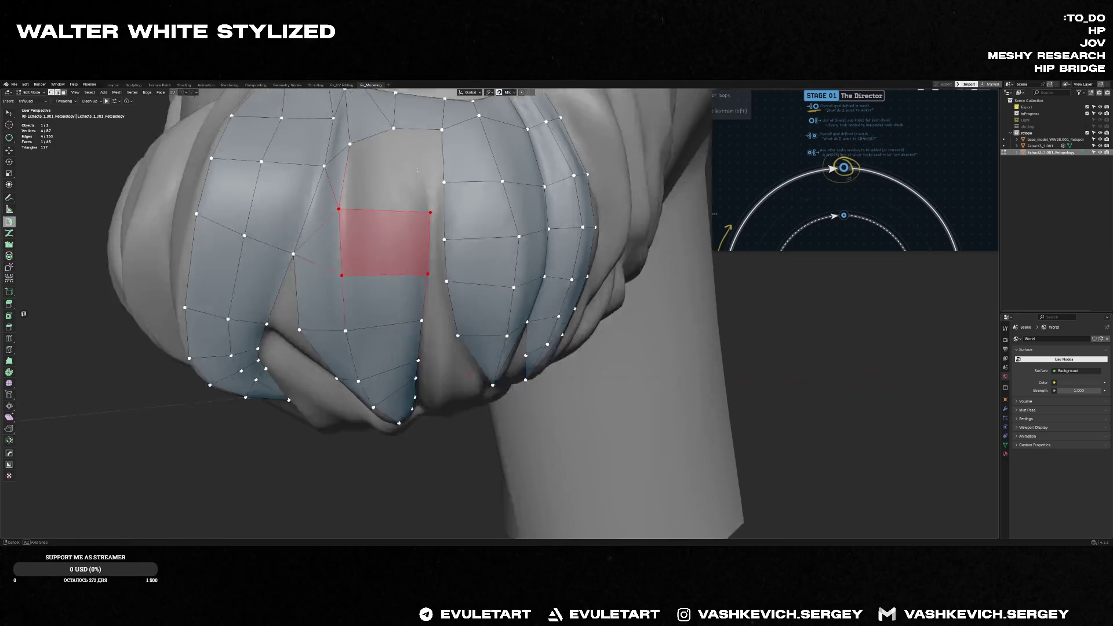
pyautogui.moveTo(409, 209); pyautogui.dragTo(420, 186, button='middle')
pyautogui.hotkey('ctrl', 'z')
pyautogui.moveTo(426, 180); pyautogui.dragTo(430, 172, button='middle')
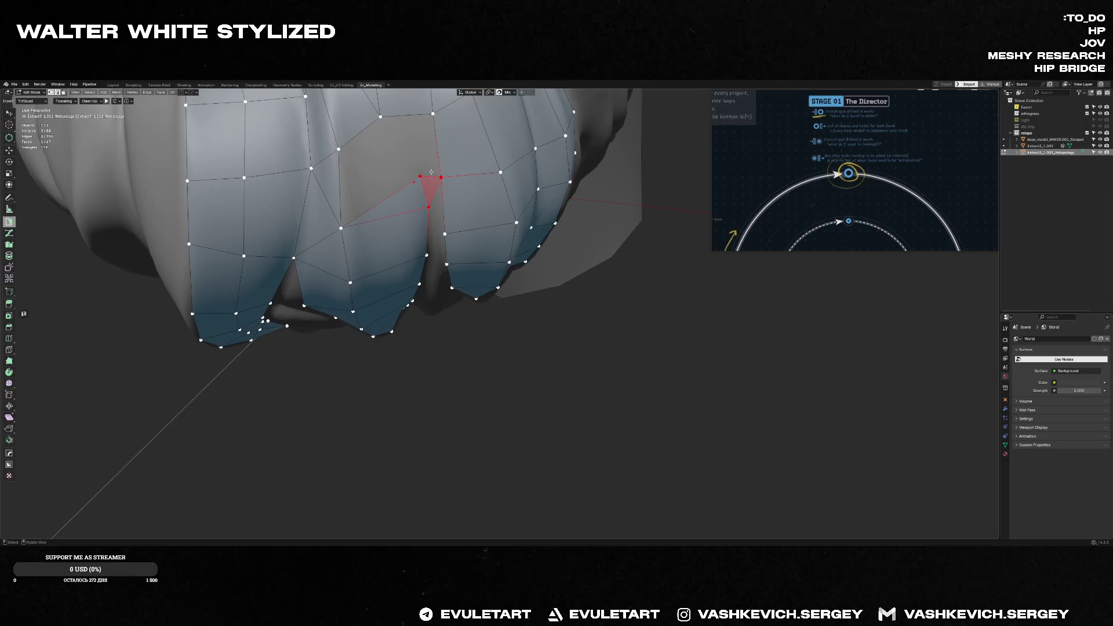
# - Fill the underside hole with a quad linking the middle strip to its neighbour
pyautogui.keyDown('ctrl'); pyautogui.click(401, 126); pyautogui.keyUp('ctrl')
pyautogui.moveTo(402, 125); pyautogui.dragTo(408, 165, button='middle')
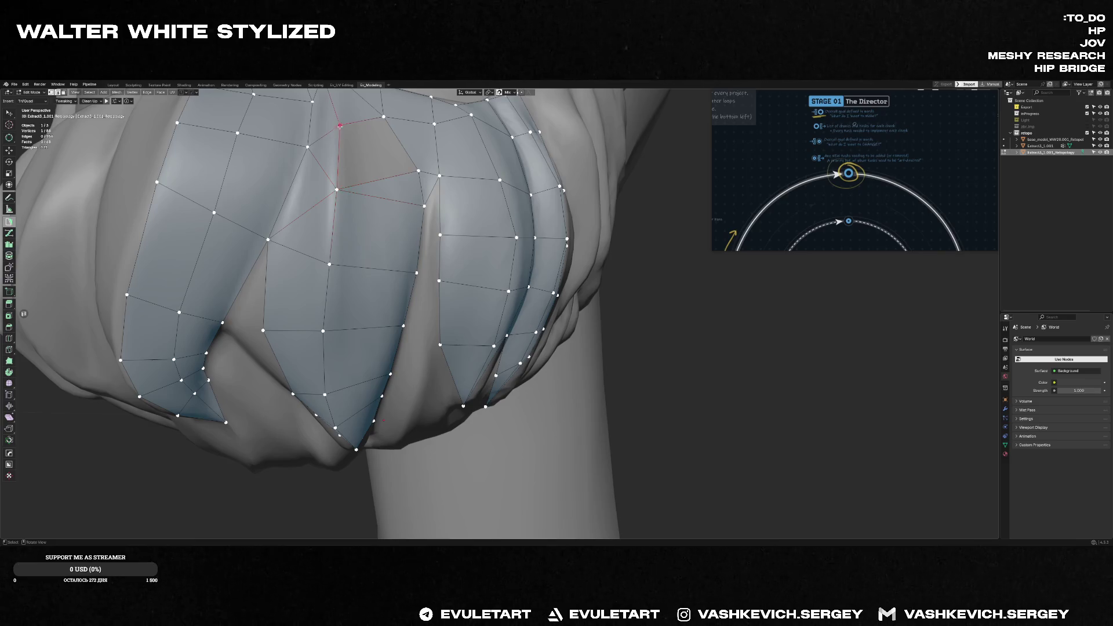
pyautogui.keyDown('ctrl'); pyautogui.click(368, 148); pyautogui.keyUp('ctrl')
pyautogui.moveTo(369, 147)
pyautogui.mouseDown(button='middle')
pyautogui.moveTo(469, 288)
pyautogui.moveTo(483, 246)
pyautogui.moveTo(458, 254)
pyautogui.mouseUp(button='middle')
pyautogui.keyDown('ctrl'); pyautogui.click(482, 247); pyautogui.keyUp('ctrl')
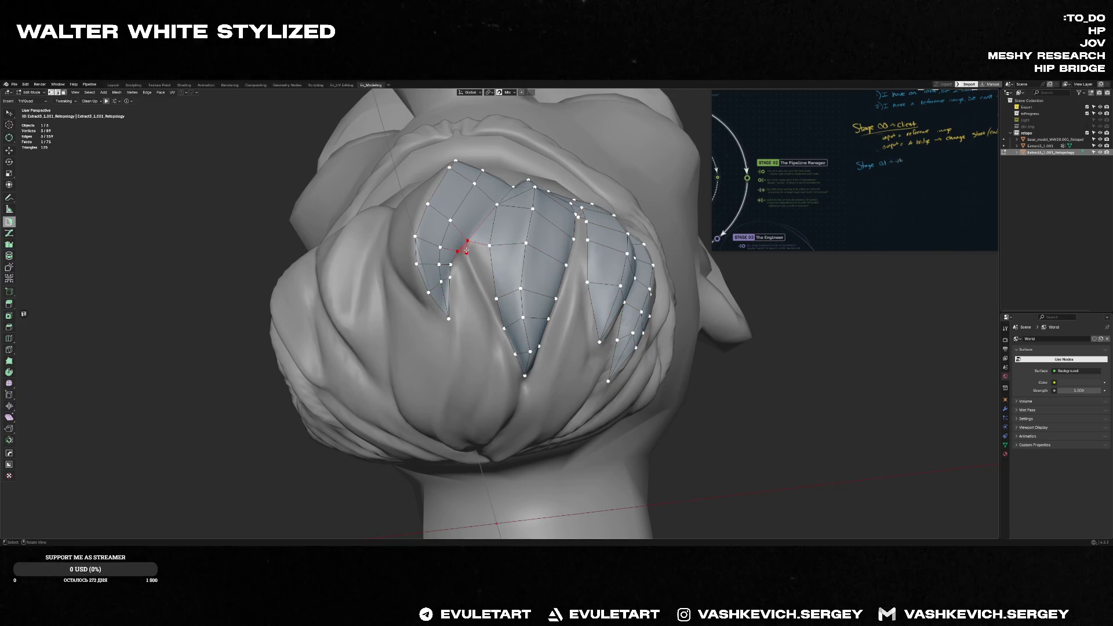
# - Add triangle faces bridging gaps beside the side strand patches
pyautogui.moveTo(473, 249)
pyautogui.mouseDown(button='middle')
pyautogui.moveTo(479, 279)
pyautogui.moveTo(471, 253)
pyautogui.mouseUp(button='middle')
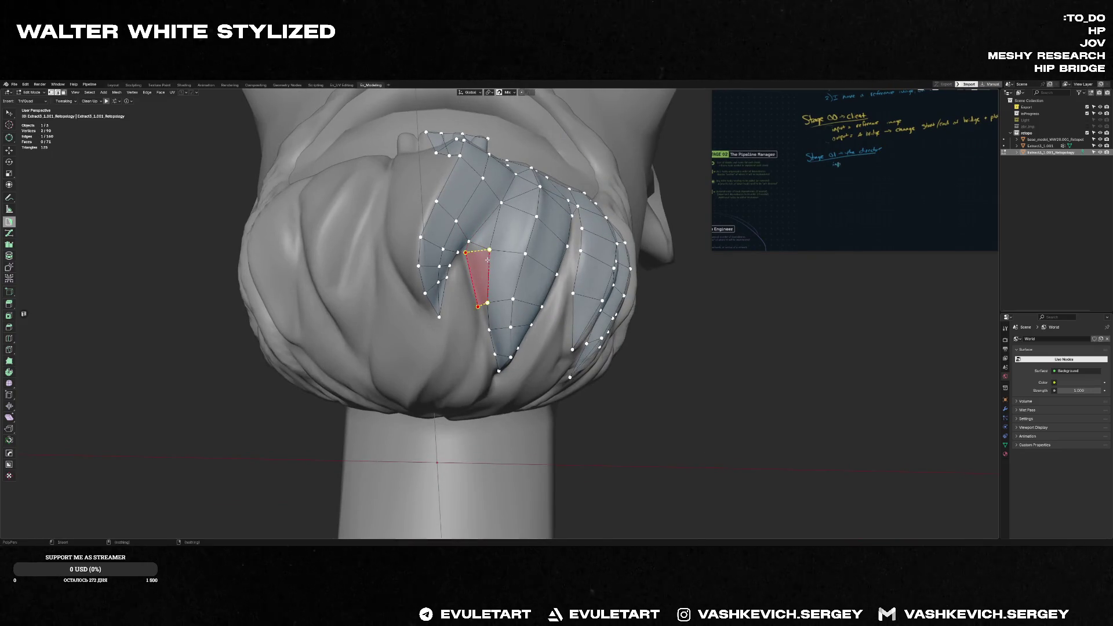
pyautogui.moveTo(469, 240)
pyautogui.mouseDown(button='middle')
pyautogui.moveTo(455, 266)
pyautogui.moveTo(451, 251)
pyautogui.mouseUp(button='middle')
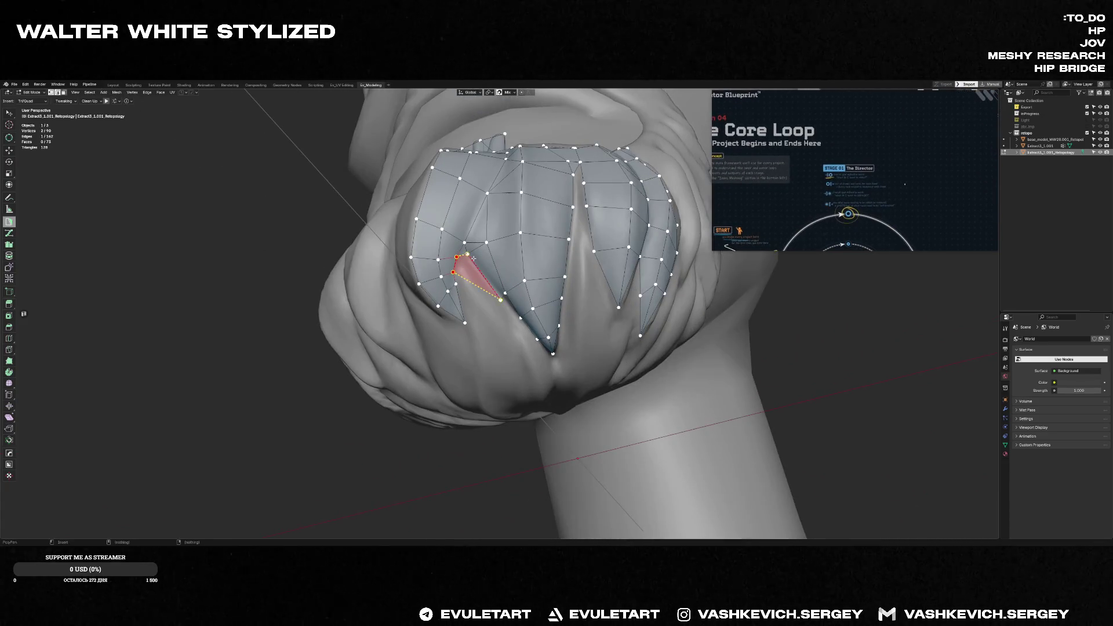
pyautogui.keyDown('ctrl'); pyautogui.click(468, 269); pyautogui.keyUp('ctrl')
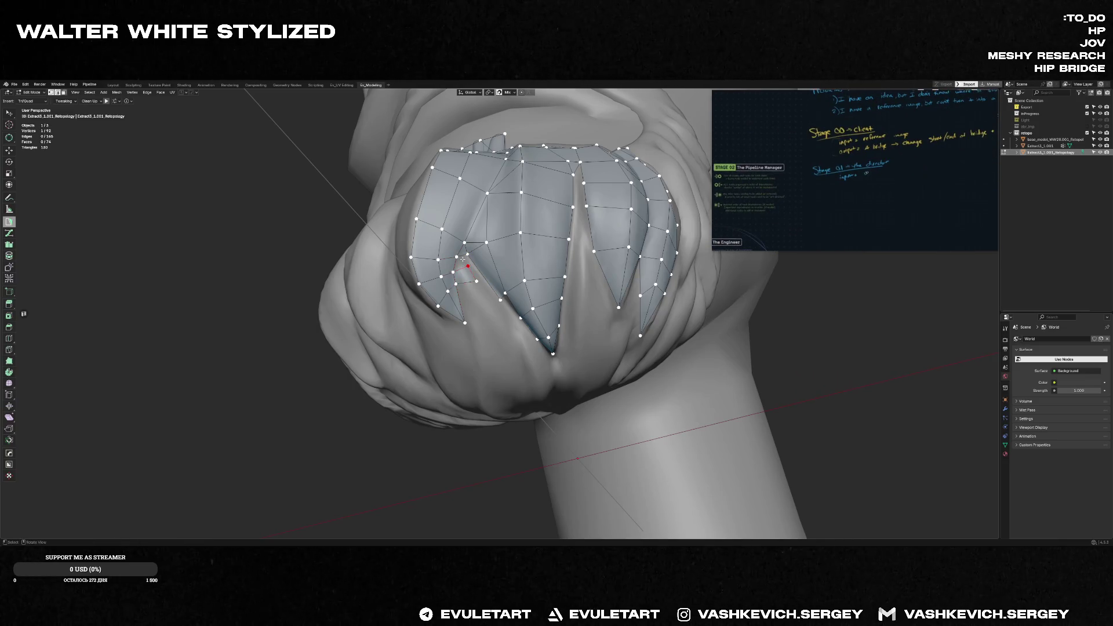
pyautogui.moveTo(463, 260); pyautogui.dragTo(480, 263, button='middle')
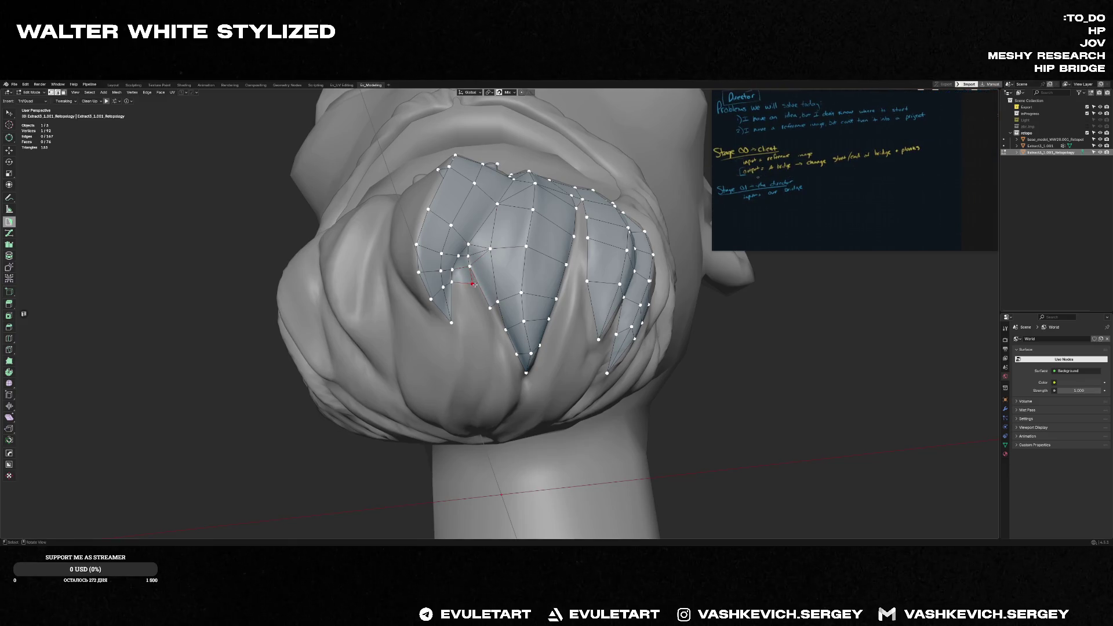
pyautogui.moveTo(472, 284); pyautogui.dragTo(479, 292, button='middle')
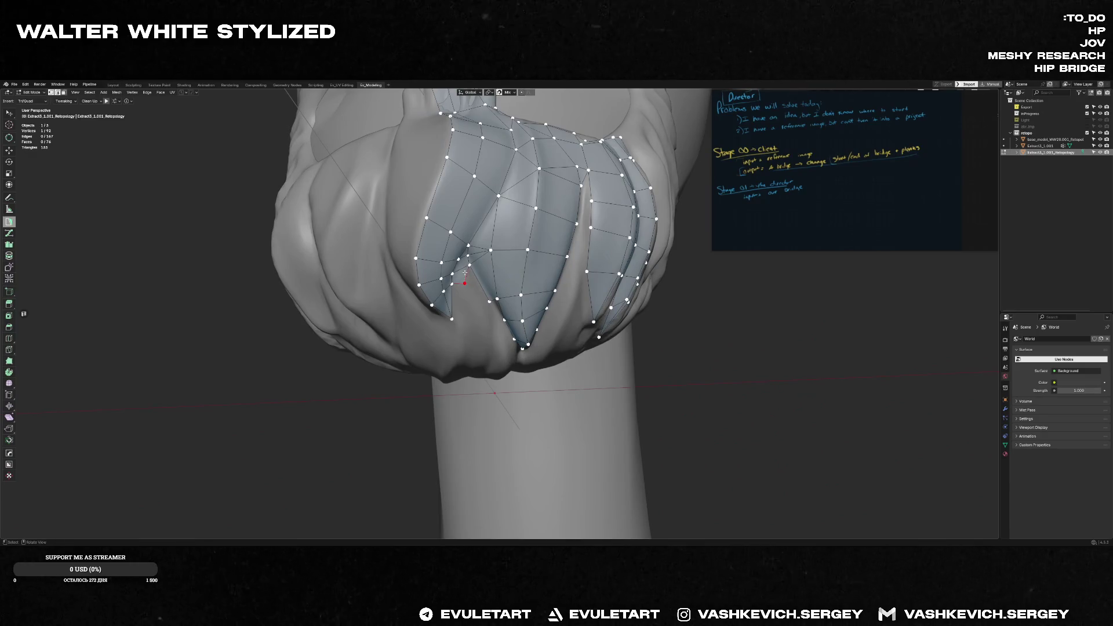
pyautogui.keyDown('ctrl'); pyautogui.click(479, 307); pyautogui.keyUp('ctrl')
pyautogui.moveTo(485, 308); pyautogui.dragTo(496, 302, button='middle')
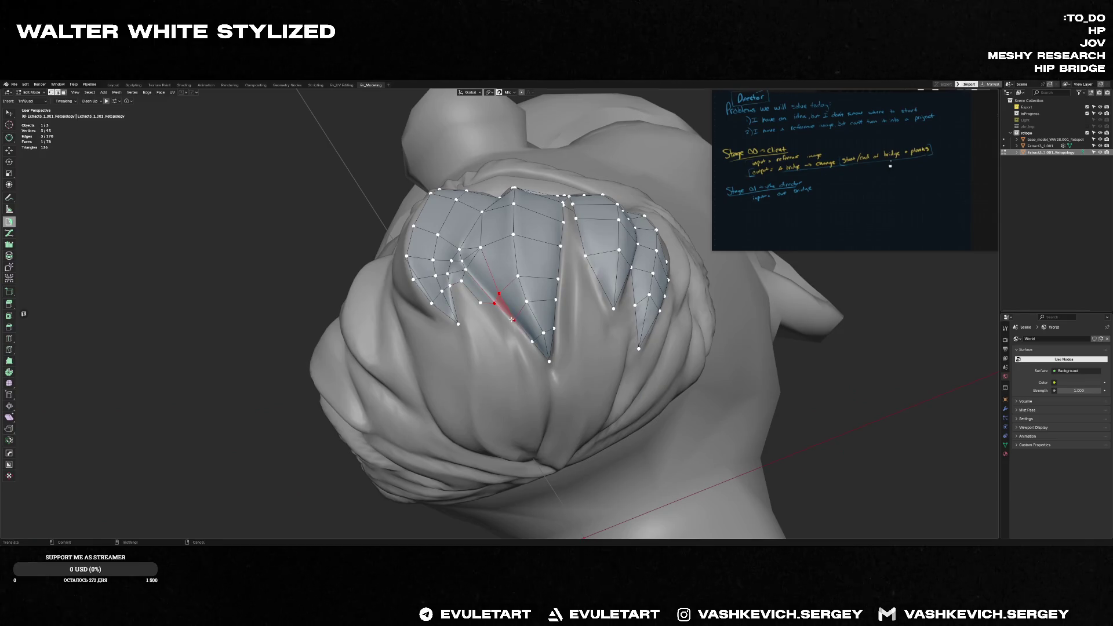
pyautogui.moveTo(489, 304)
pyautogui.mouseDown(button='middle')
pyautogui.moveTo(497, 331)
pyautogui.moveTo(467, 336)
pyautogui.mouseUp(button='middle')
# - Build quads down the side strand toward its lower tip from new vertices
pyautogui.moveTo(480, 306); pyautogui.dragTo(519, 322, button='middle')
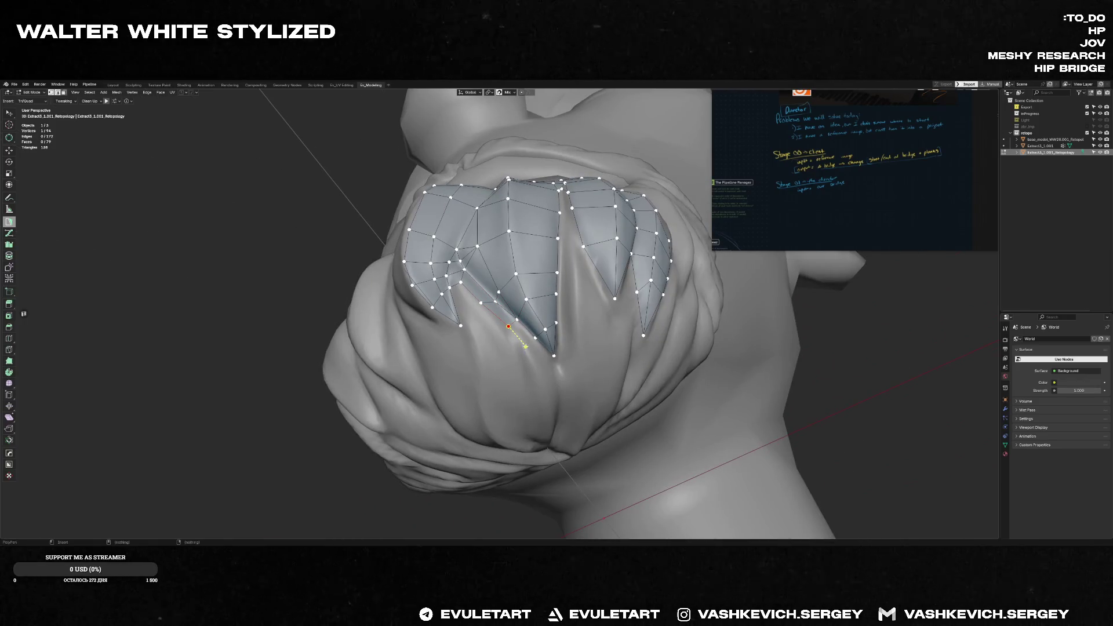
pyautogui.click(525, 345)
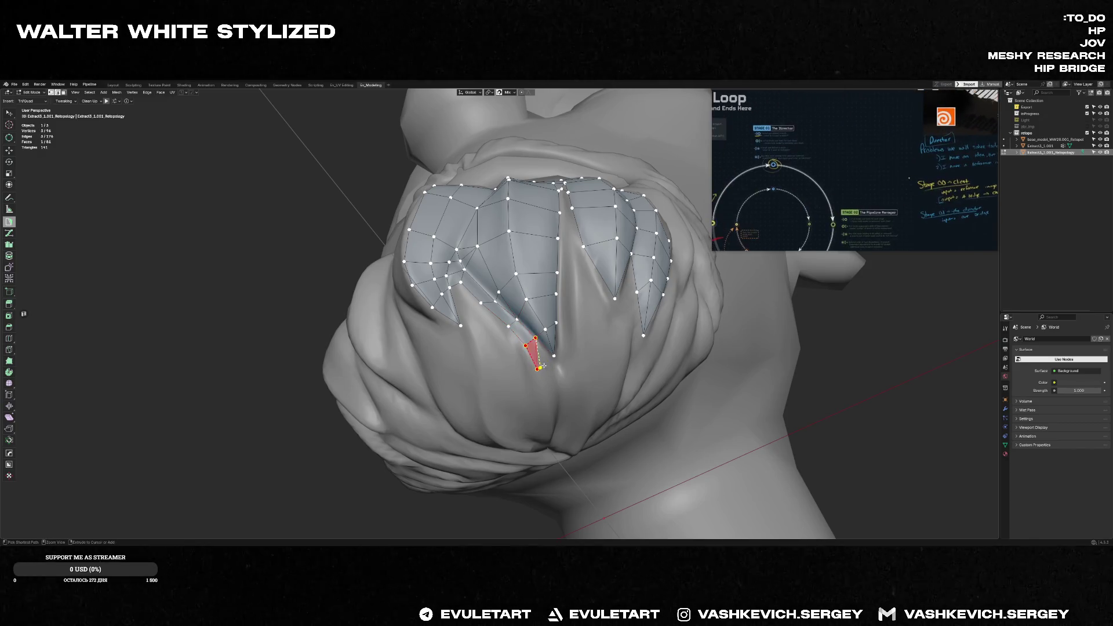
pyautogui.click(537, 373)
pyautogui.moveTo(537, 372); pyautogui.dragTo(619, 350, button='middle')
pyautogui.click(587, 382)
pyautogui.click(619, 348)
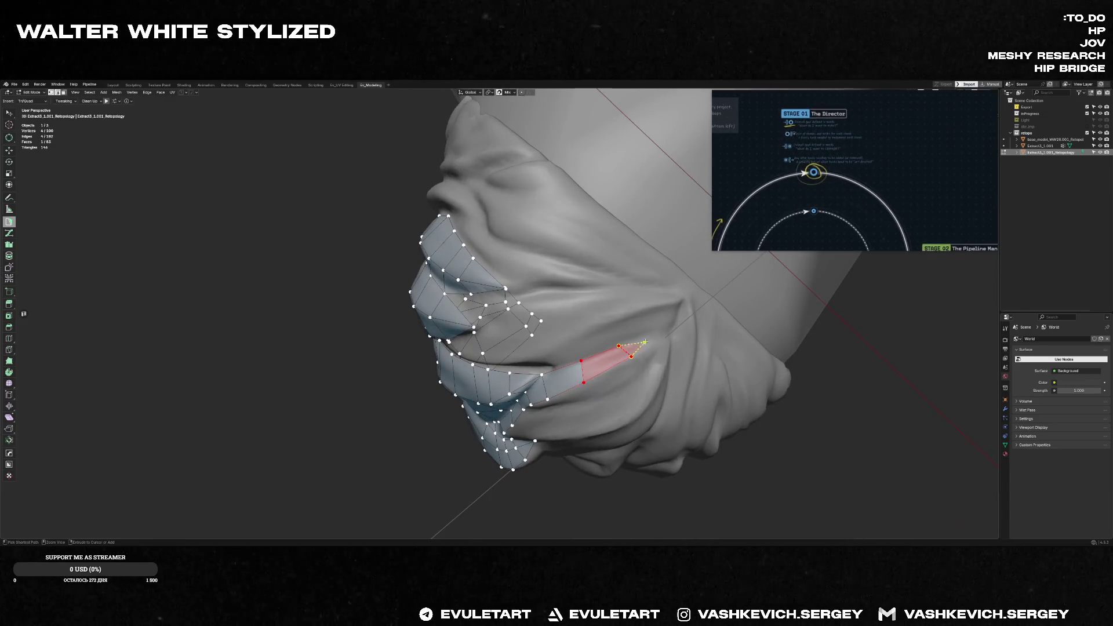
pyautogui.moveTo(655, 334)
pyautogui.mouseDown(button='middle')
pyautogui.moveTo(657, 370)
pyautogui.moveTo(583, 334)
pyautogui.moveTo(595, 315)
pyautogui.moveTo(595, 351)
pyautogui.moveTo(632, 342)
pyautogui.moveTo(595, 345)
pyautogui.mouseUp(button='middle')
pyautogui.click(656, 369)
pyautogui.keyDown('ctrl'); pyautogui.click(578, 401); pyautogui.keyUp('ctrl')
# - Join the loose vertex into the mesh and fill the remaining triangle spots with quads
pyautogui.moveTo(578, 402)
pyautogui.mouseDown(button='middle')
pyautogui.moveTo(621, 417)
pyautogui.moveTo(626, 279)
pyautogui.mouseUp(button='middle')
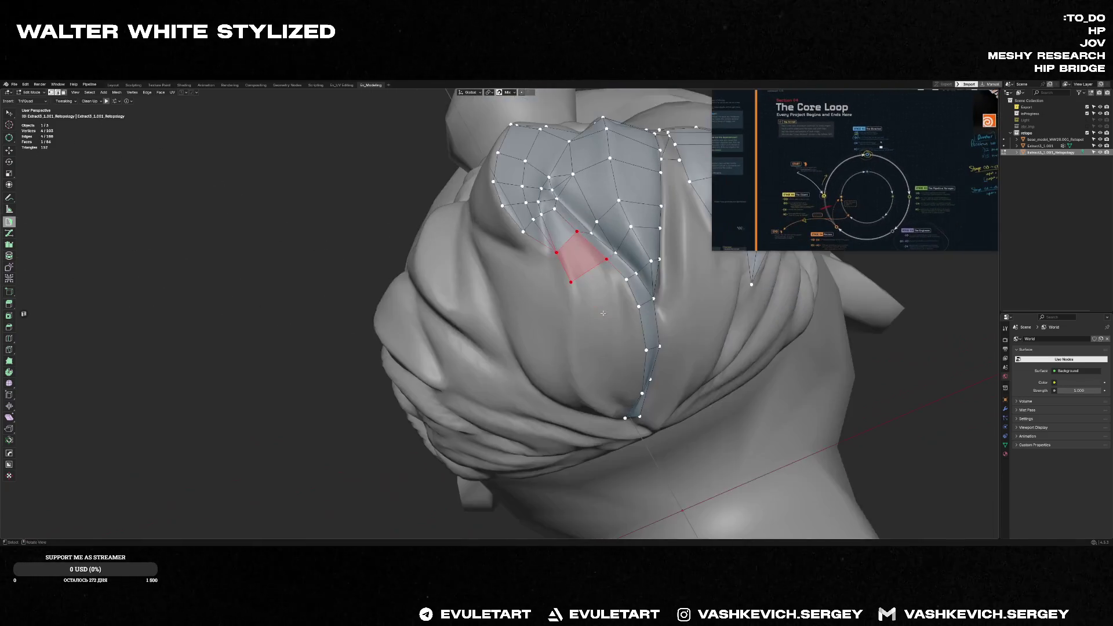
pyautogui.keyDown('ctrl'); pyautogui.click(626, 279); pyautogui.keyUp('ctrl')
pyautogui.moveTo(626, 279)
pyautogui.mouseDown(button='middle')
pyautogui.moveTo(593, 270)
pyautogui.moveTo(604, 292)
pyautogui.mouseUp(button='middle')
pyautogui.keyDown('ctrl'); pyautogui.click(584, 325); pyautogui.keyUp('ctrl')
pyautogui.keyDown('ctrl'); pyautogui.click(612, 271); pyautogui.keyUp('ctrl')
pyautogui.moveTo(612, 271); pyautogui.dragTo(612, 305, button='middle')
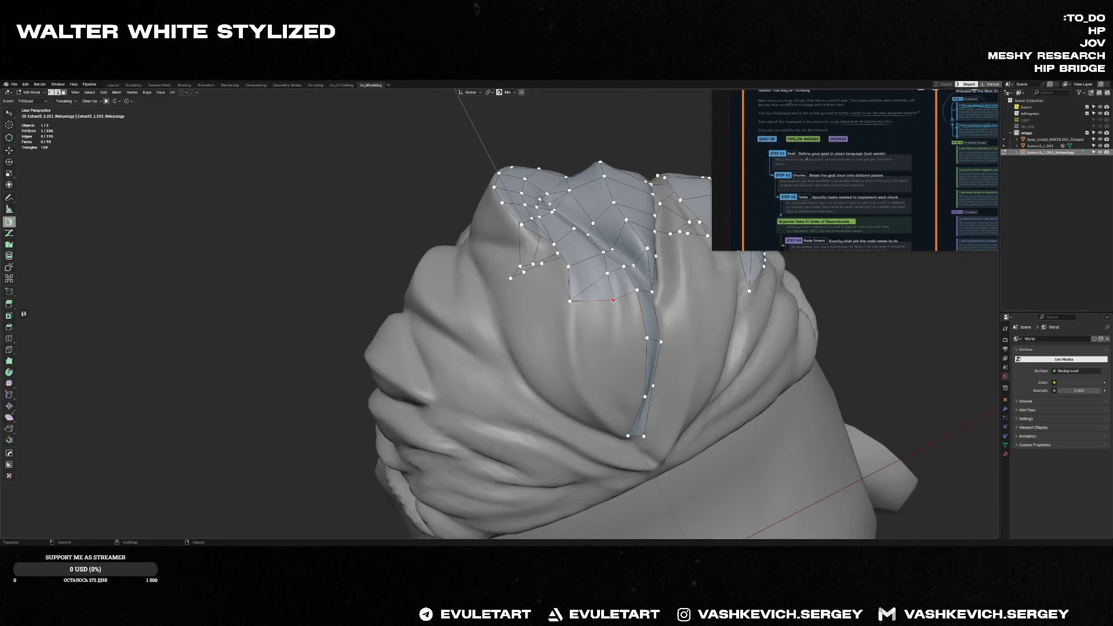
pyautogui.keyDown('ctrl'); pyautogui.click(618, 341); pyautogui.keyUp('ctrl')
pyautogui.keyDown('ctrl'); pyautogui.click(620, 389); pyautogui.keyUp('ctrl')
# - Add faces near the strand's lower tip and pull back to a frontal view of the head
pyautogui.moveTo(619, 389); pyautogui.dragTo(615, 414, button='middle')
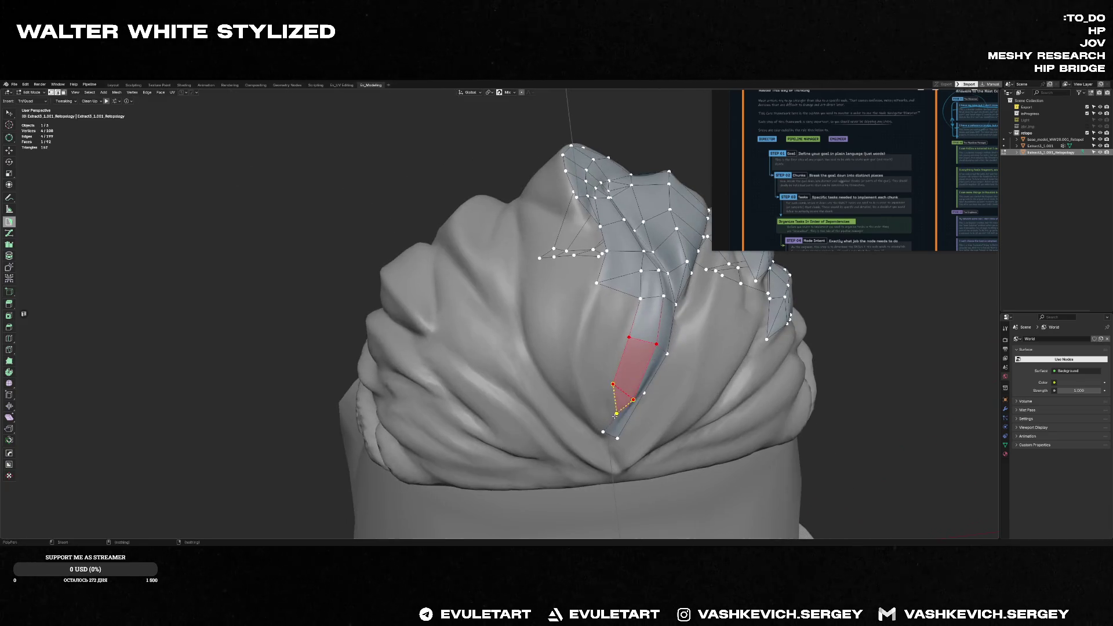
pyautogui.click(601, 428)
pyautogui.keyDown('ctrl'); pyautogui.click(583, 320); pyautogui.keyUp('ctrl')
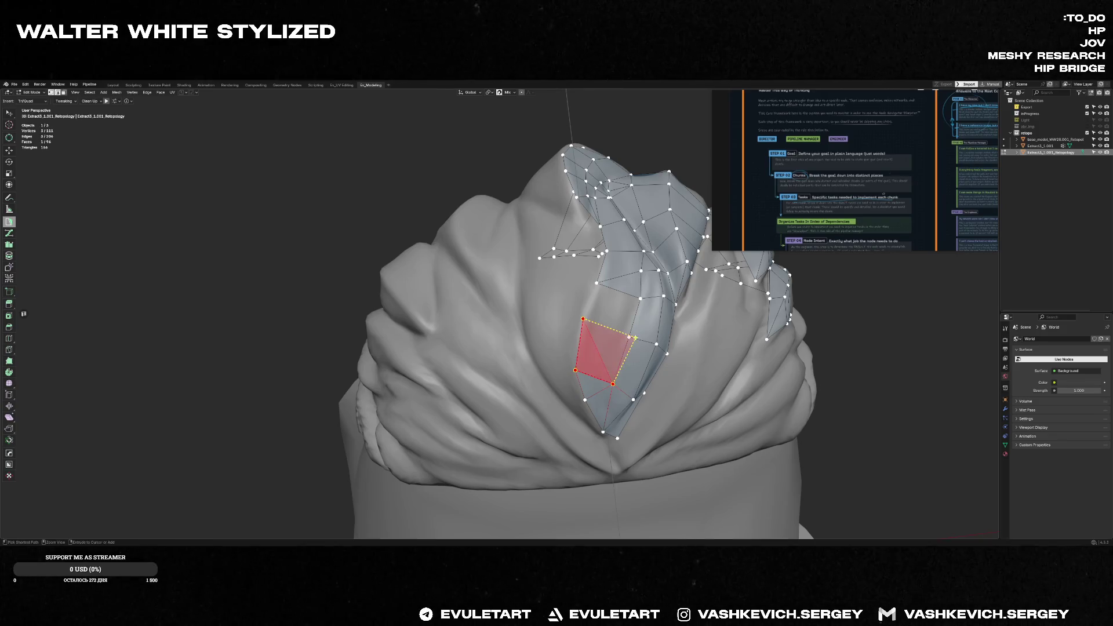
pyautogui.scroll(-2, 621, 302)
pyautogui.moveTo(621, 302)
pyautogui.mouseDown(button='middle')
pyautogui.moveTo(592, 282)
pyautogui.moveTo(576, 306)
pyautogui.mouseUp(button='middle')
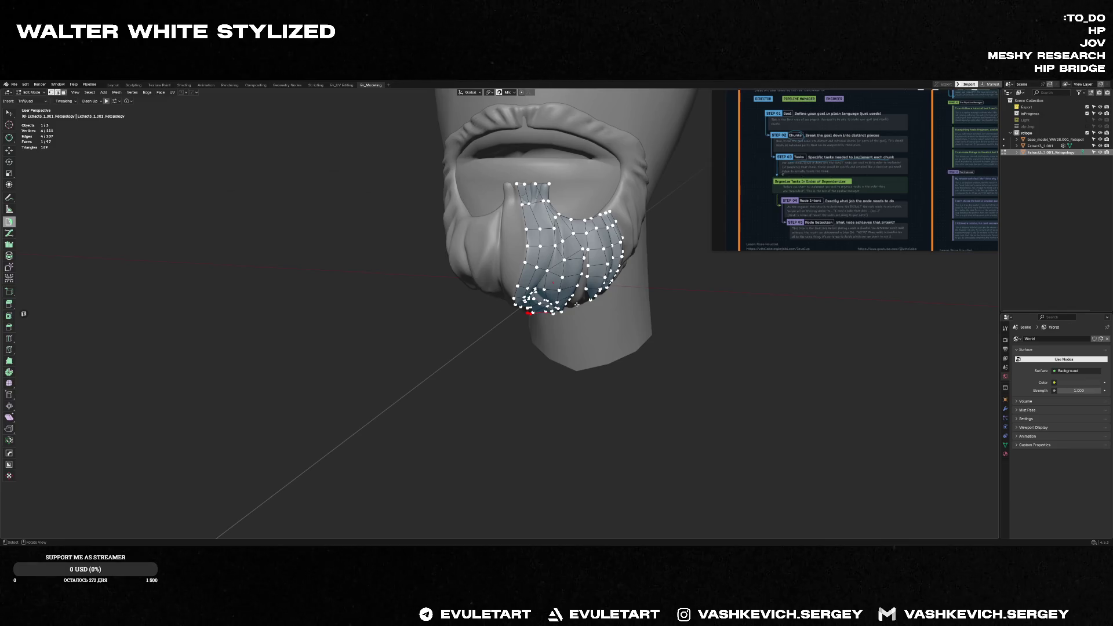
# - Select the top edge below the mouth and extrude a connecting quad from it
pyautogui.moveTo(546, 220); pyautogui.dragTo(566, 200, button='middle')
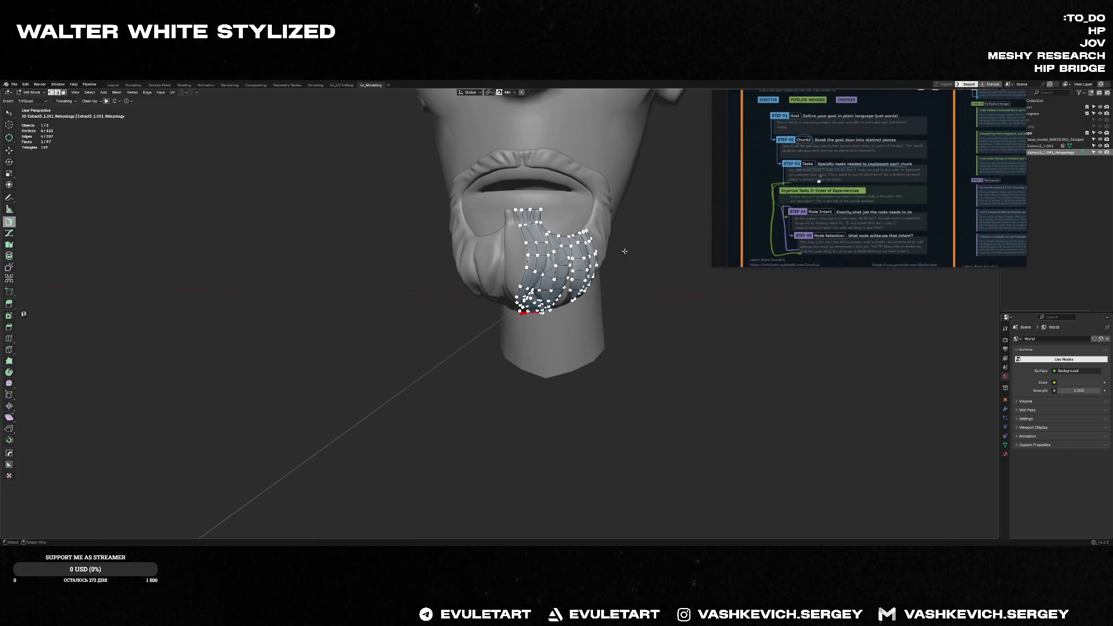
pyautogui.scroll(2, 624, 251)
pyautogui.moveTo(624, 251); pyautogui.dragTo(592, 244, button='middle')
pyautogui.scroll(3, 573, 226)
pyautogui.click(572, 226)
pyautogui.moveTo(572, 225)
pyautogui.mouseDown(button='middle')
pyautogui.moveTo(612, 232)
pyautogui.moveTo(595, 251)
pyautogui.mouseUp(button='middle')
pyautogui.click(555, 210)
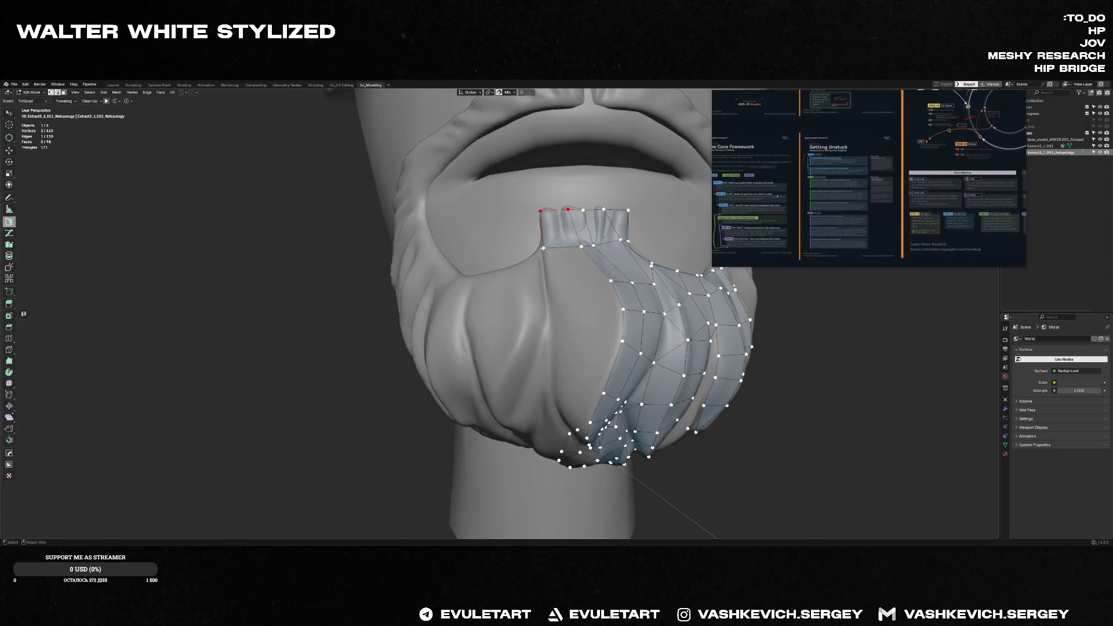
pyautogui.press('ctrl')
pyautogui.keyDown('ctrl'); pyautogui.click(576, 288); pyautogui.keyUp('ctrl')
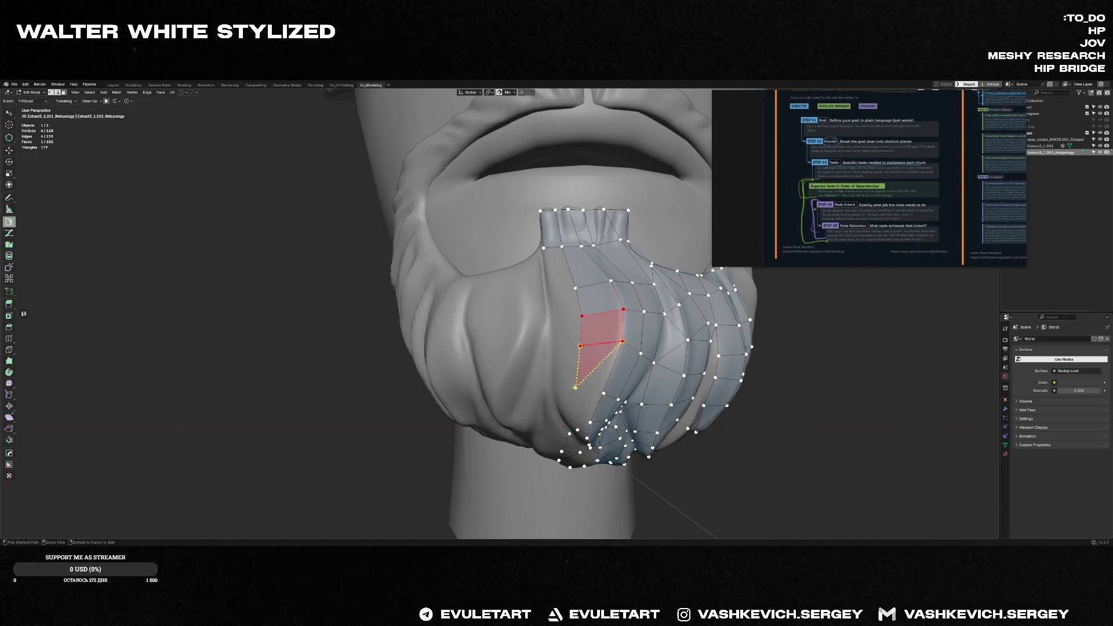
pyautogui.keyDown('ctrl'); pyautogui.click(615, 348); pyautogui.keyUp('ctrl')
# - Fill further faces and a connecting edge into the inner gap near the lower tip
pyautogui.moveTo(614, 348)
pyautogui.mouseDown(button='middle')
pyautogui.moveTo(607, 357)
pyautogui.moveTo(614, 300)
pyautogui.mouseUp(button='middle')
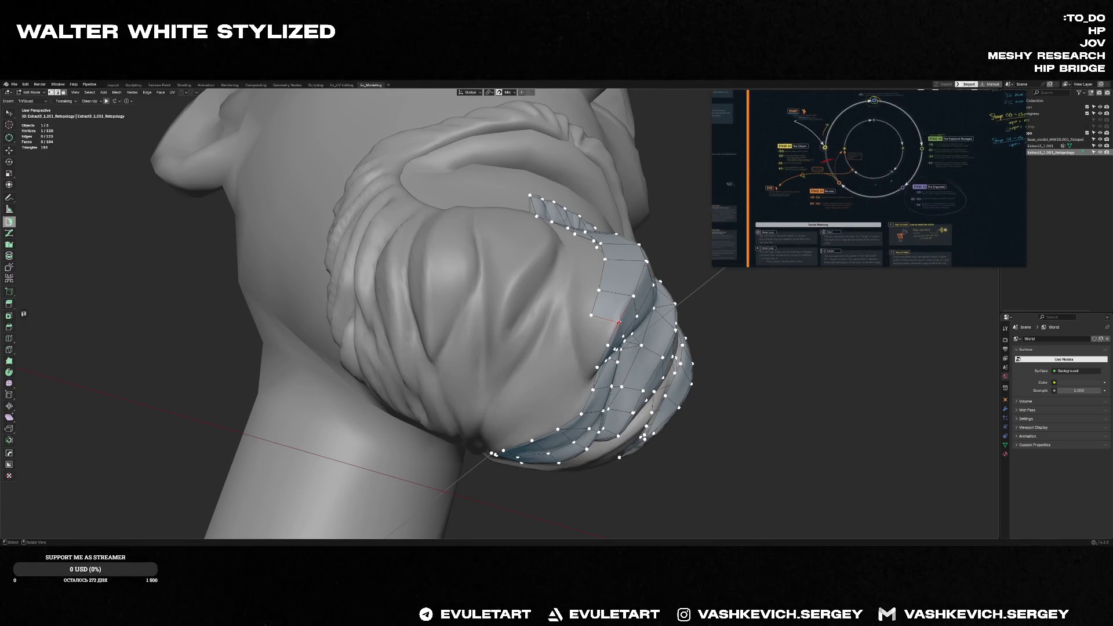
pyautogui.keyDown('ctrl'); pyautogui.click(609, 346); pyautogui.keyUp('ctrl')
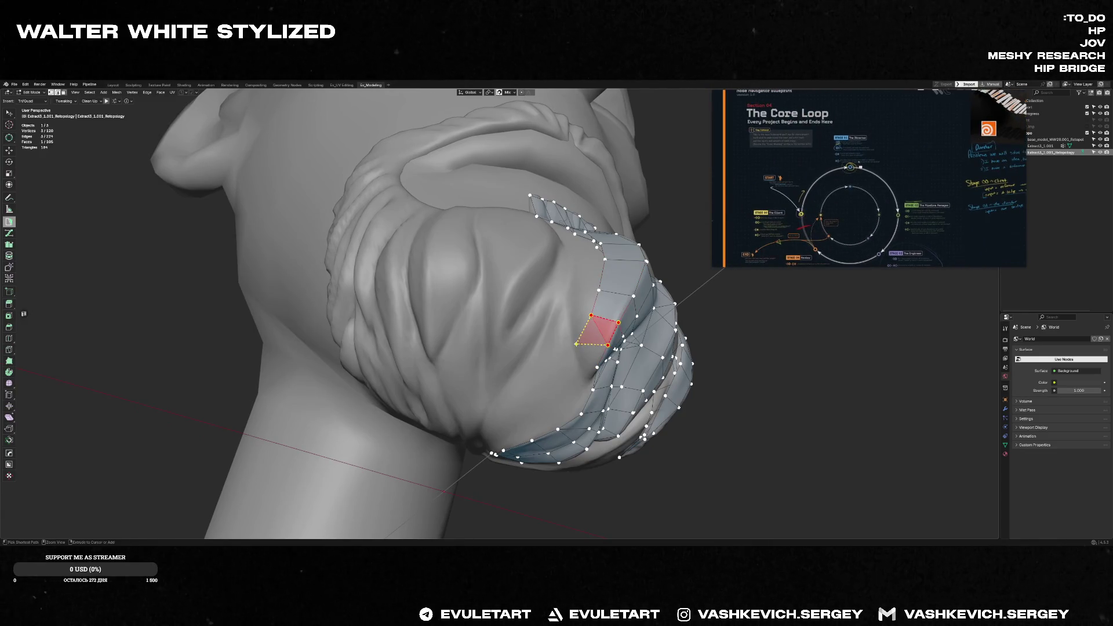
pyautogui.moveTo(578, 343); pyautogui.dragTo(598, 340, button='middle')
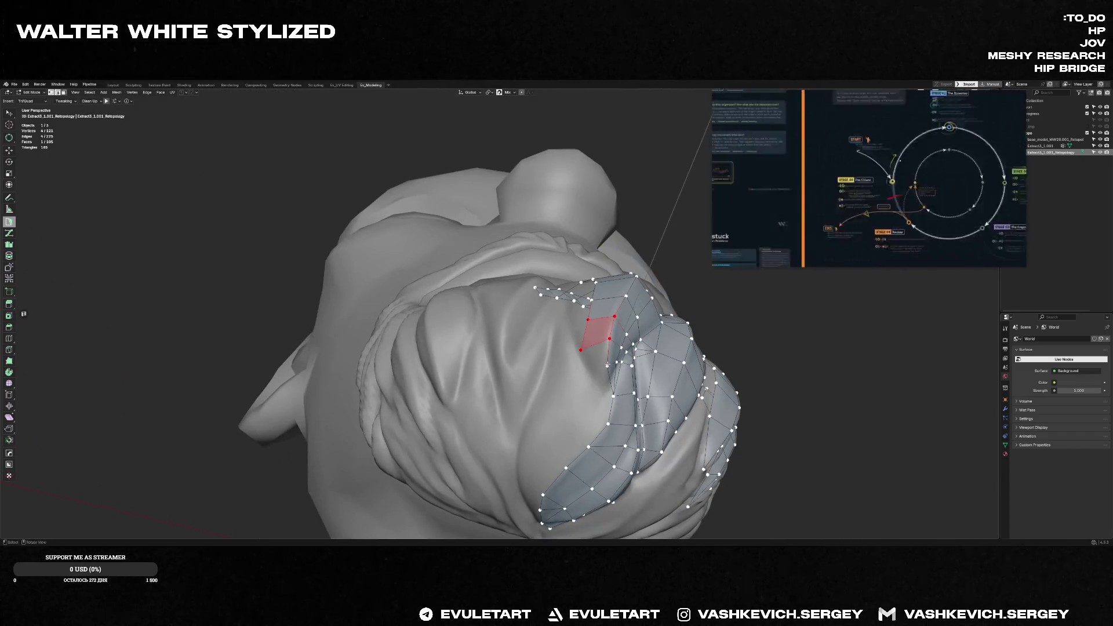
pyautogui.keyDown('ctrl'); pyautogui.click(581, 350); pyautogui.keyUp('ctrl')
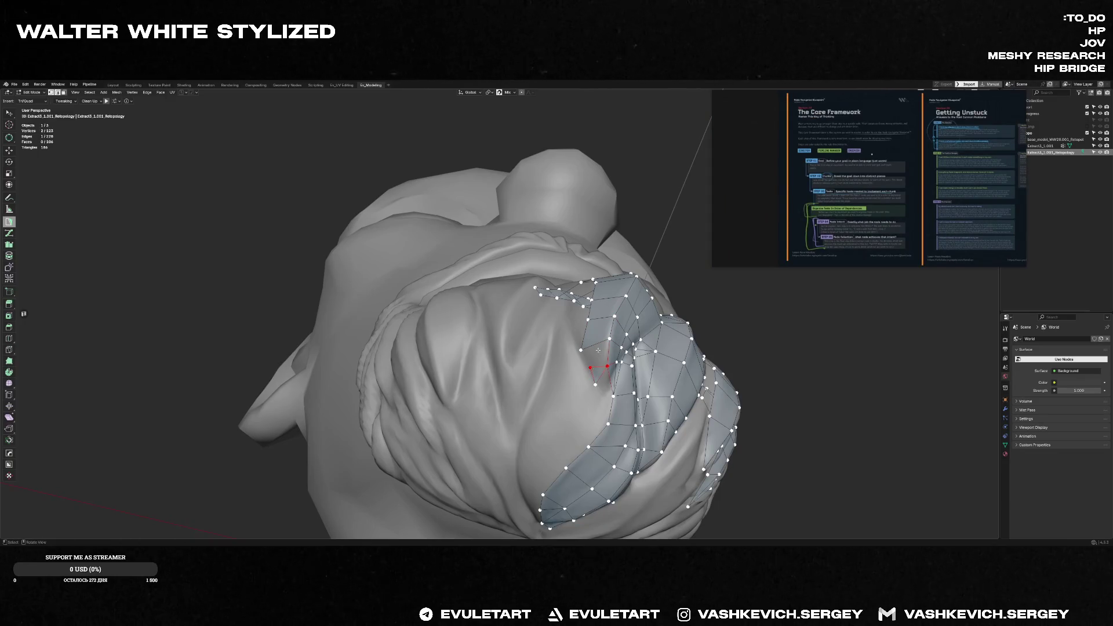
pyautogui.moveTo(591, 366)
pyautogui.mouseDown(button='middle')
pyautogui.moveTo(620, 380)
pyautogui.moveTo(581, 369)
pyautogui.mouseUp(button='middle')
pyautogui.click(621, 411)
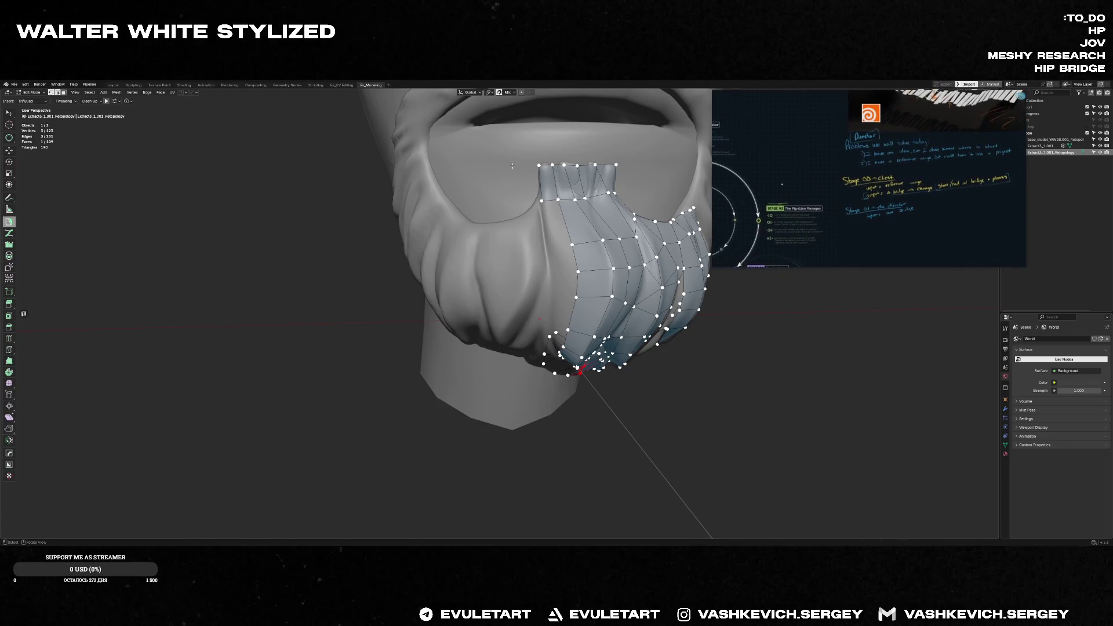
# - Re-pick Poly Build from the tool popup and fill the triangular gap with a quad
pyautogui.moveTo(484, 177)
pyautogui.mouseDown(button='middle')
pyautogui.moveTo(545, 246)
pyautogui.moveTo(532, 289)
pyautogui.moveTo(517, 252)
pyautogui.moveTo(548, 282)
pyautogui.mouseUp(button='middle')
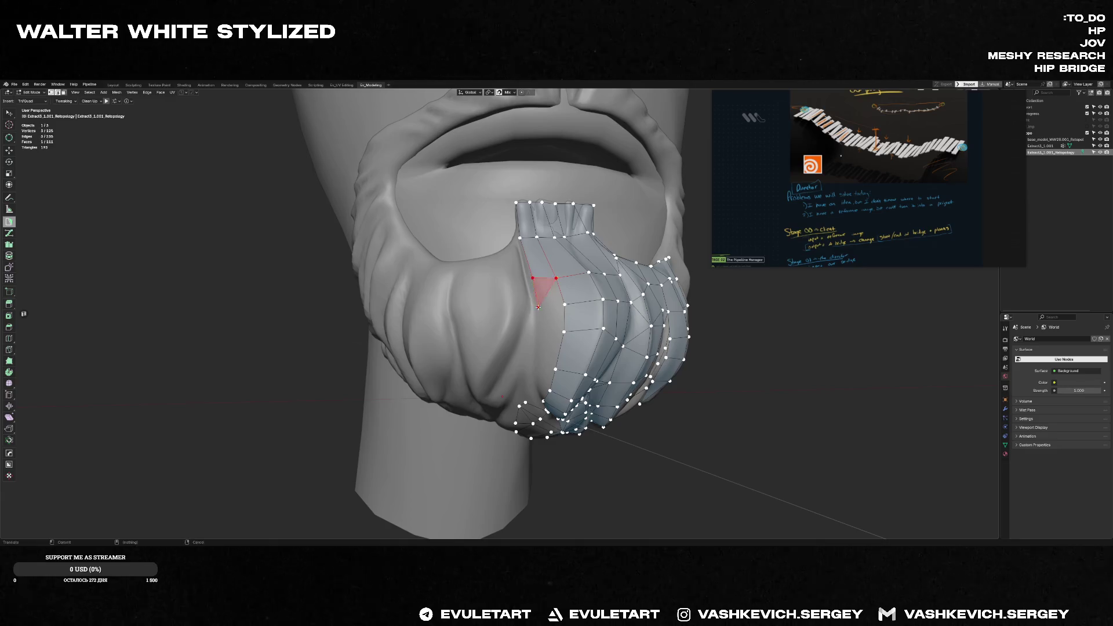
pyautogui.hotkey('shift', 'space')
pyautogui.press('m')
pyautogui.moveTo(645, 283)
pyautogui.mouseDown(button='middle')
pyautogui.moveTo(542, 292)
pyautogui.moveTo(559, 324)
pyautogui.moveTo(548, 378)
pyautogui.mouseUp(button='middle')
pyautogui.hotkey('shift', 'space')
pyautogui.press('Escape')
pyautogui.hotkey('shift', 'space')
pyautogui.click(541, 307)
pyautogui.keyDown('ctrl'); pyautogui.click(566, 323); pyautogui.keyUp('ctrl')
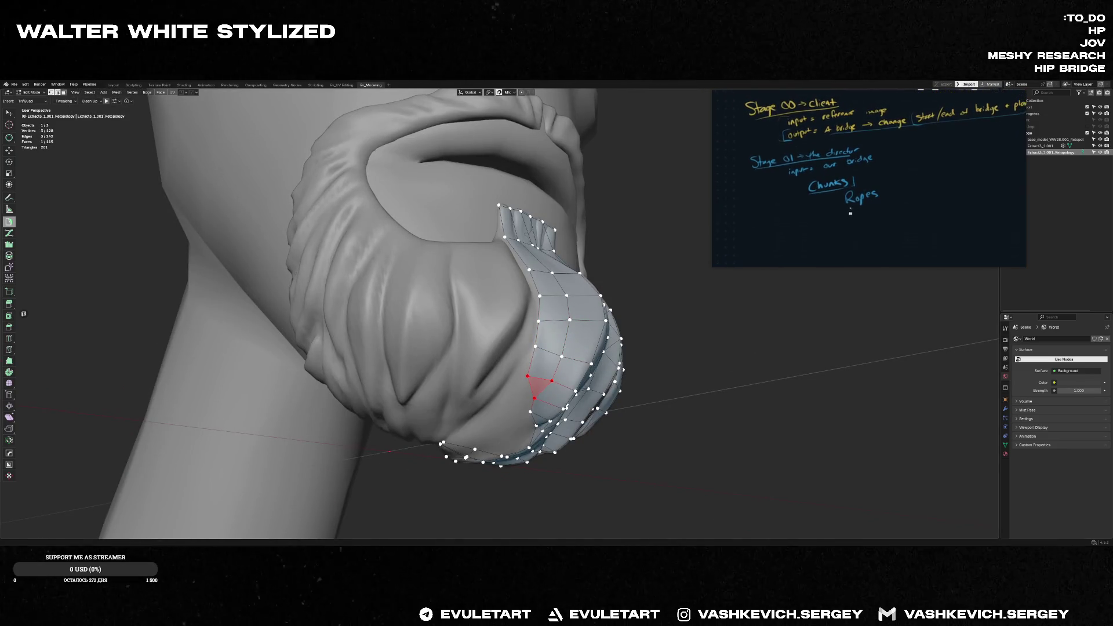
pyautogui.write('retopoflow 4 h')
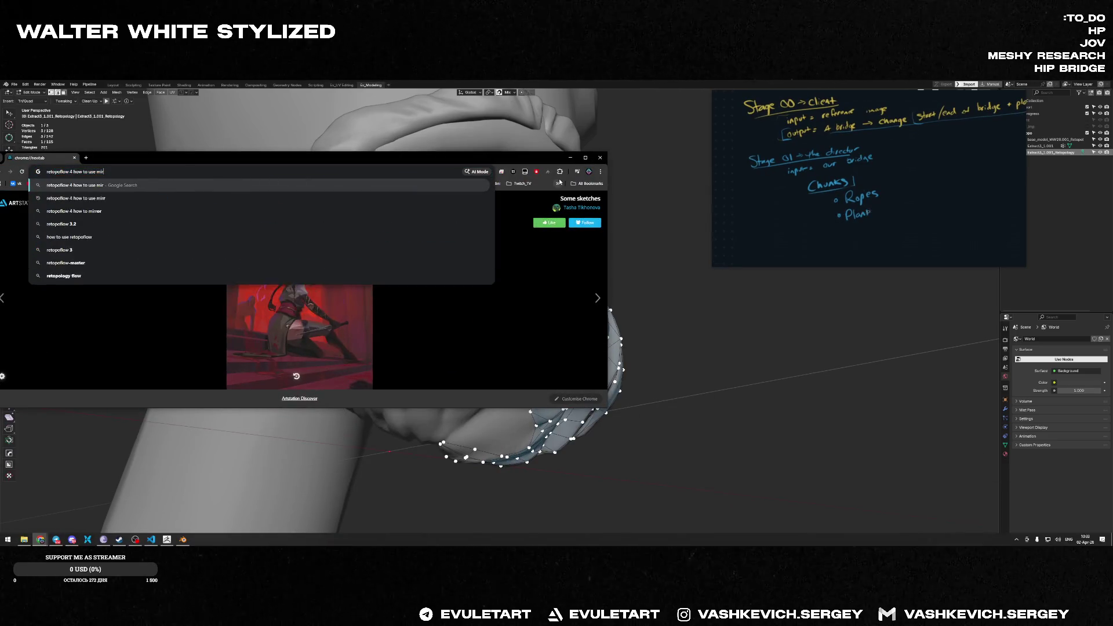
# - Search 'retopoflow 4 github', open the CGCookie repository and resize the window to read the README
pyautogui.press('BackSpace')
pyautogui.write('github')
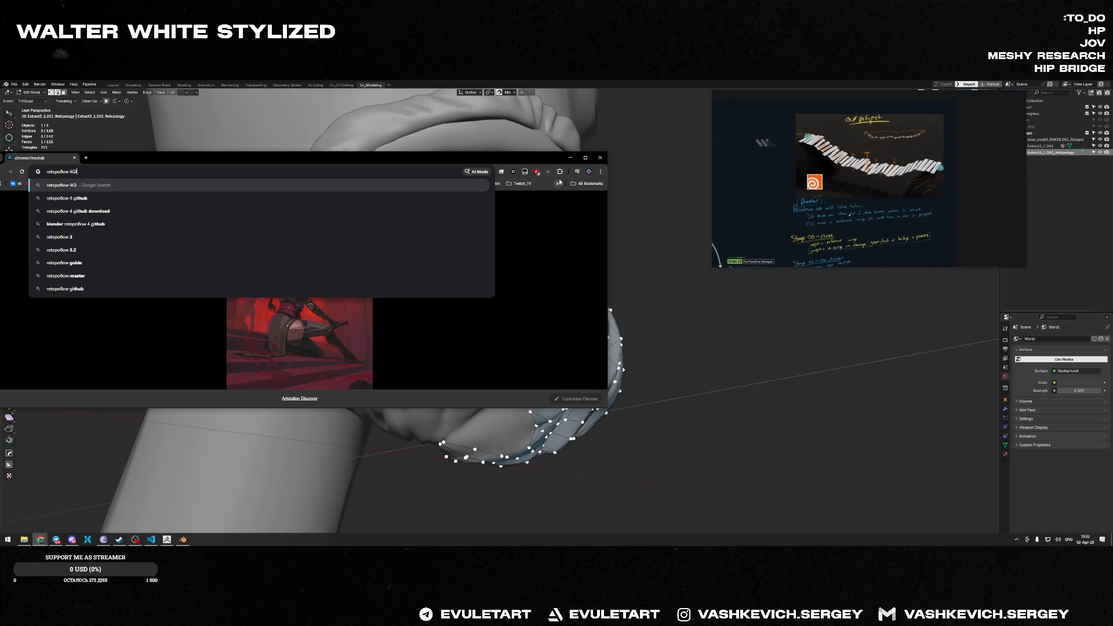
pyautogui.press('Return')
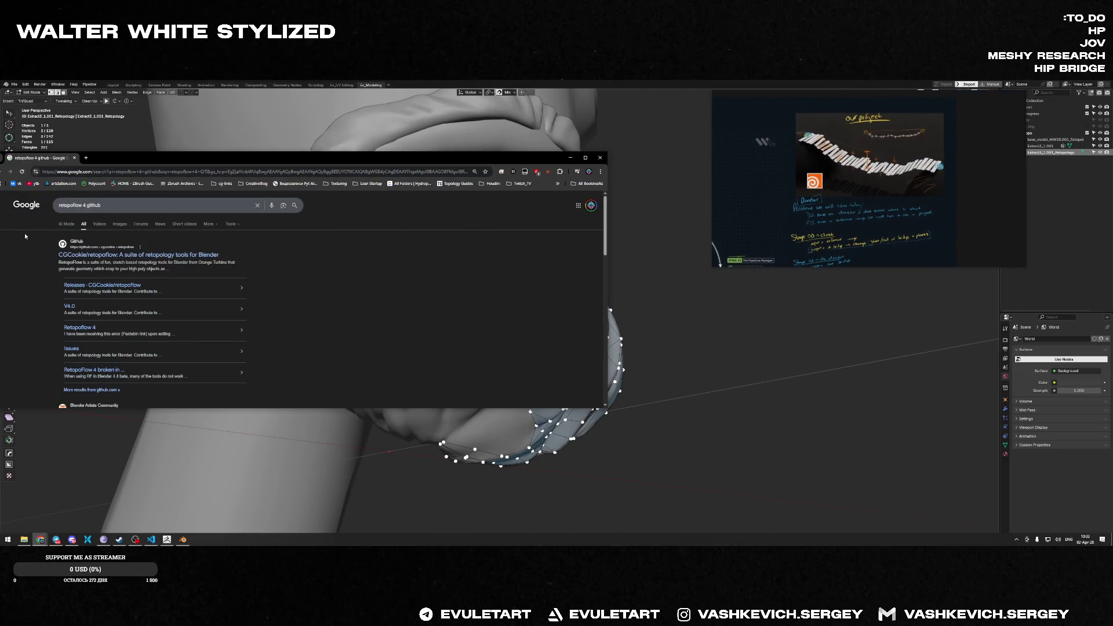
pyautogui.click(157, 255)
pyautogui.moveTo(348, 158); pyautogui.dragTo(505, 131)
pyautogui.moveTo(382, 368); pyautogui.dragTo(359, 520)
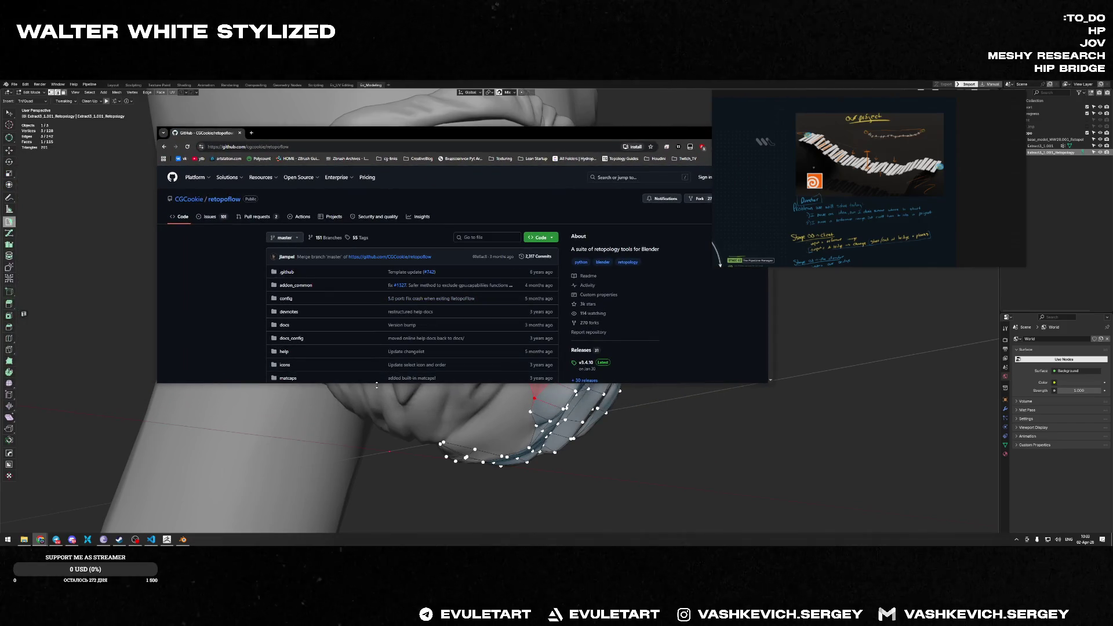
pyautogui.scroll(-4, 335, 273)
pyautogui.scroll(-2, 404, 300)
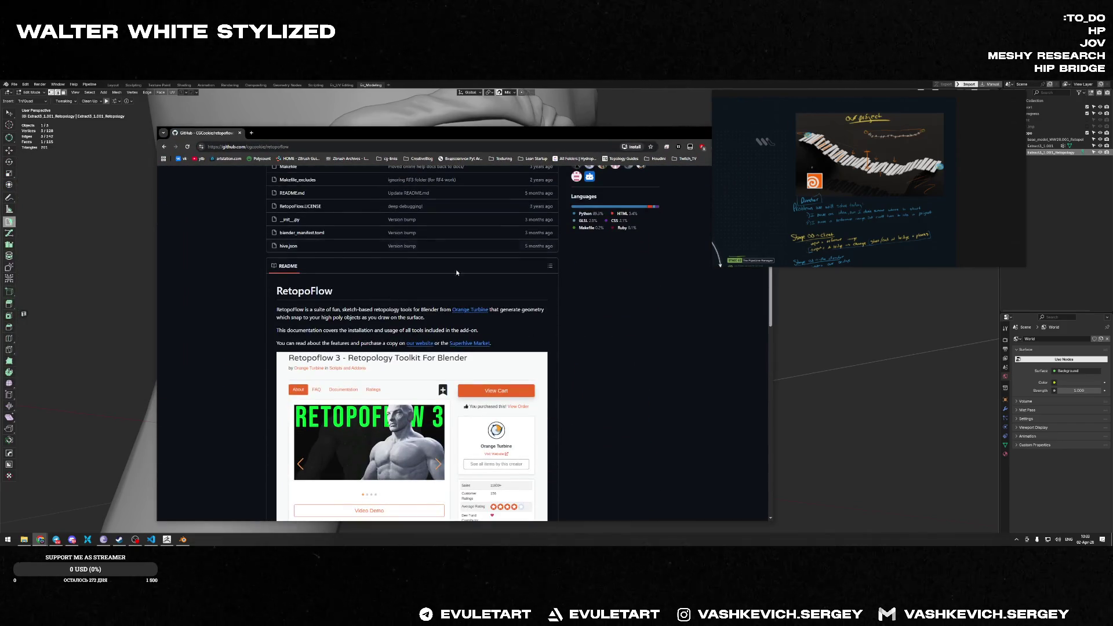
pyautogui.scroll(5, 454, 298)
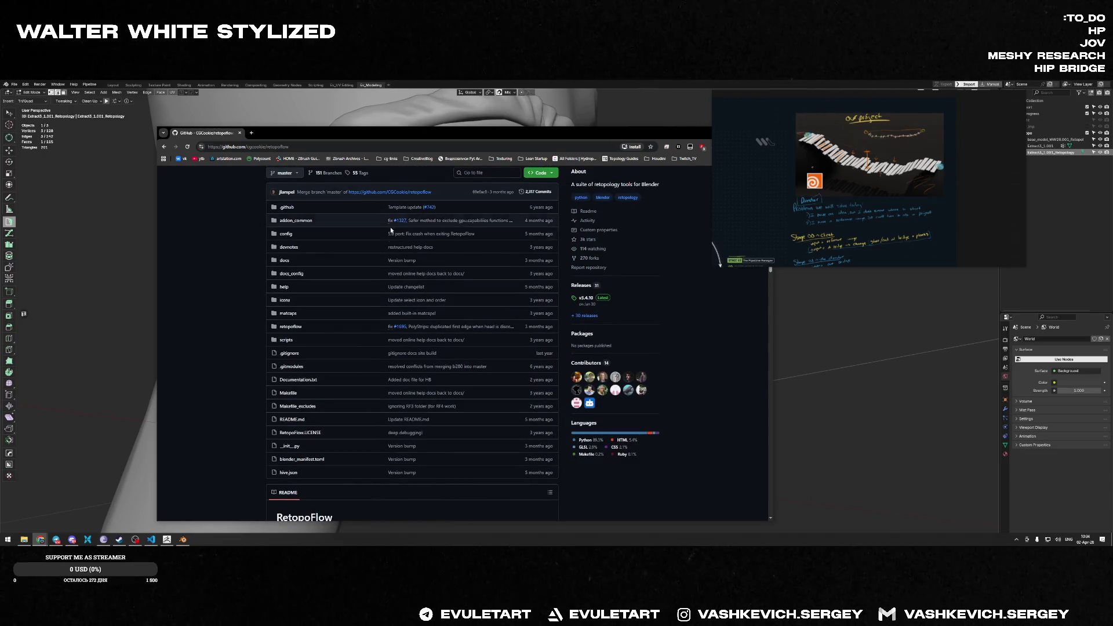
pyautogui.scroll(-5, 390, 227)
pyautogui.scroll(-5, 405, 313)
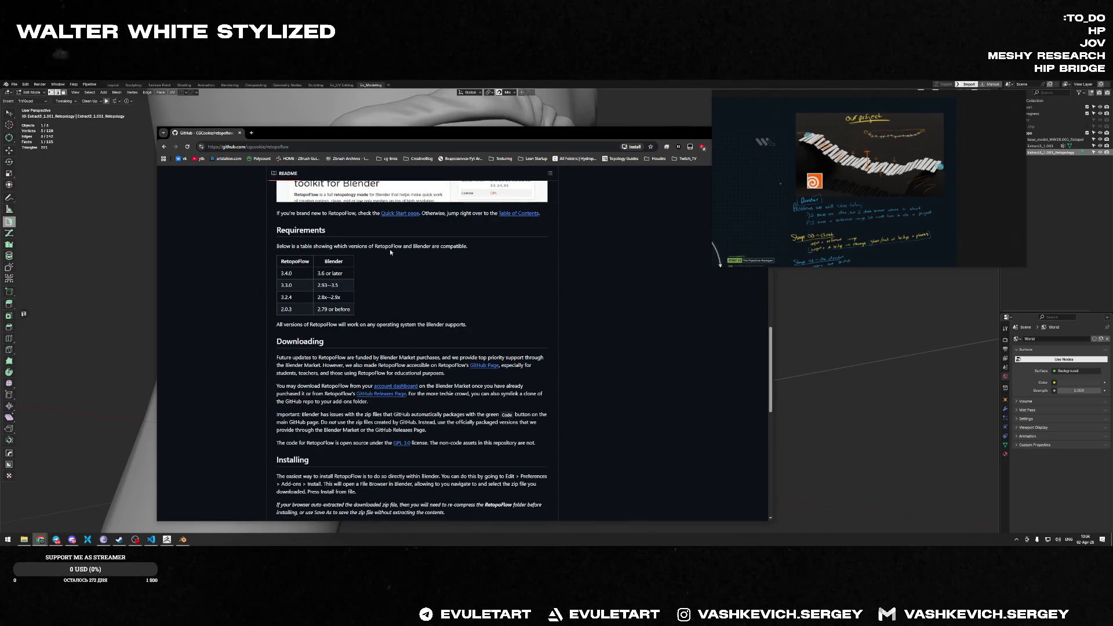
pyautogui.scroll(-3, 453, 313)
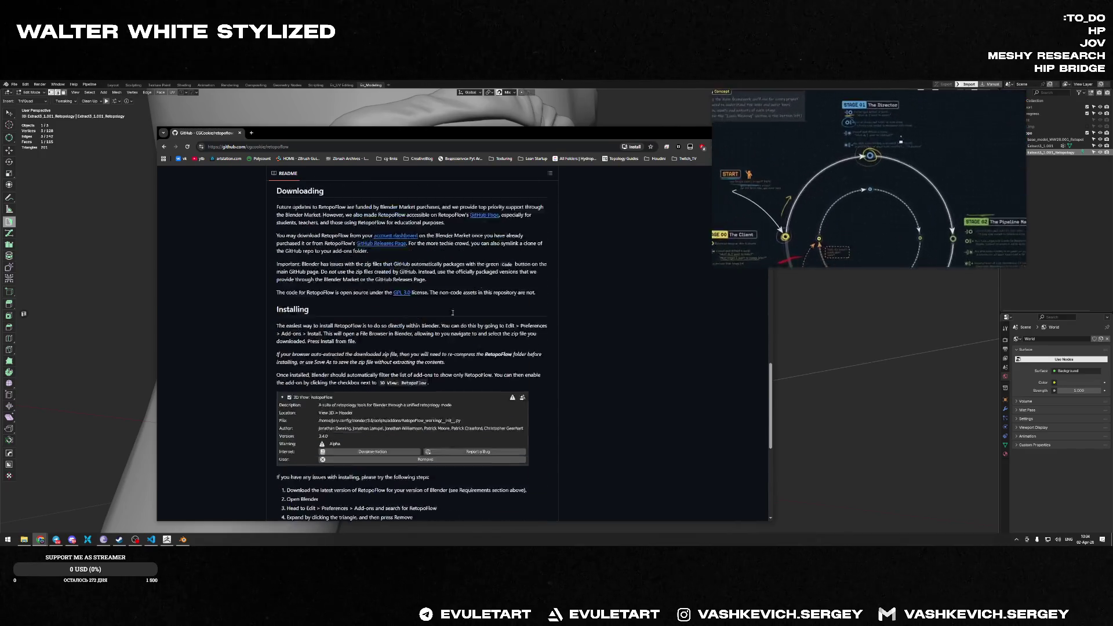
pyautogui.scroll(-5, 453, 313)
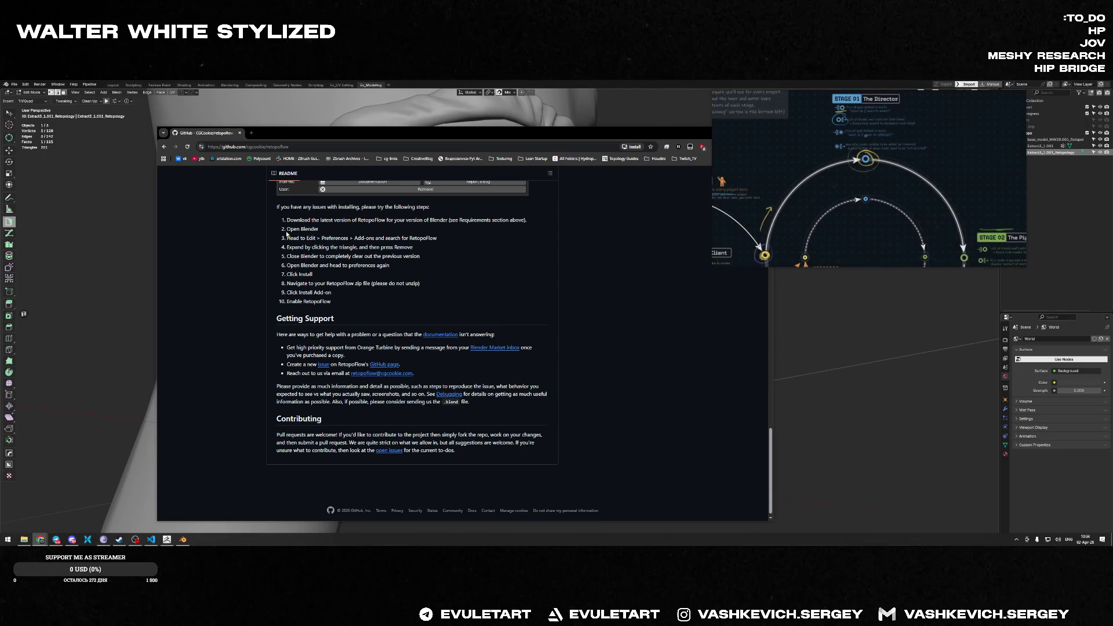
pyautogui.scroll(-1, 296, 240)
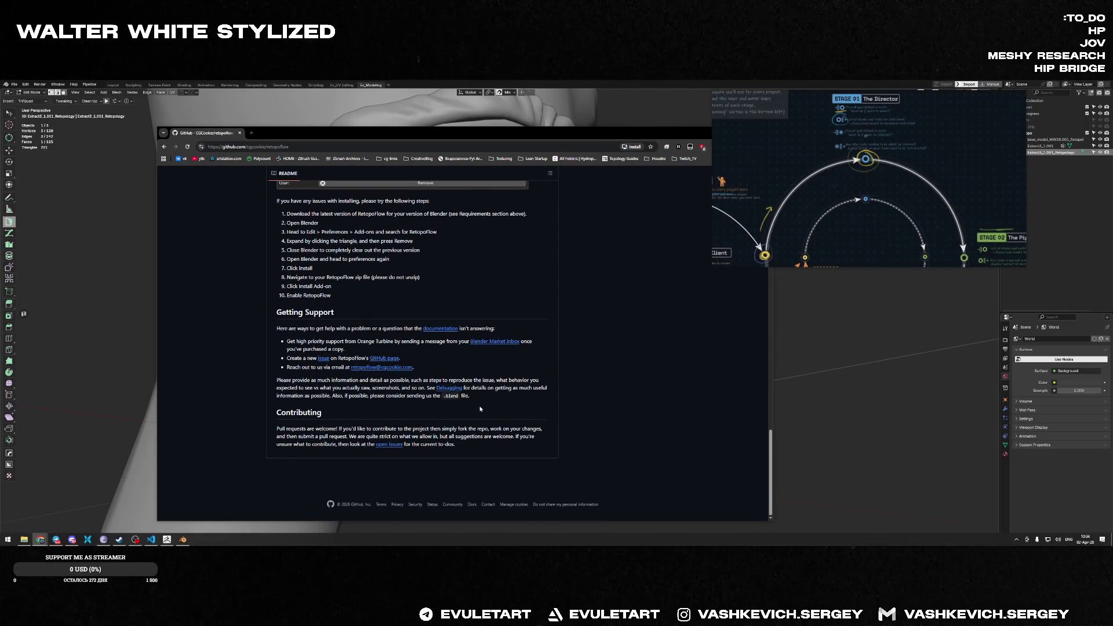
pyautogui.scroll(4, 380, 389)
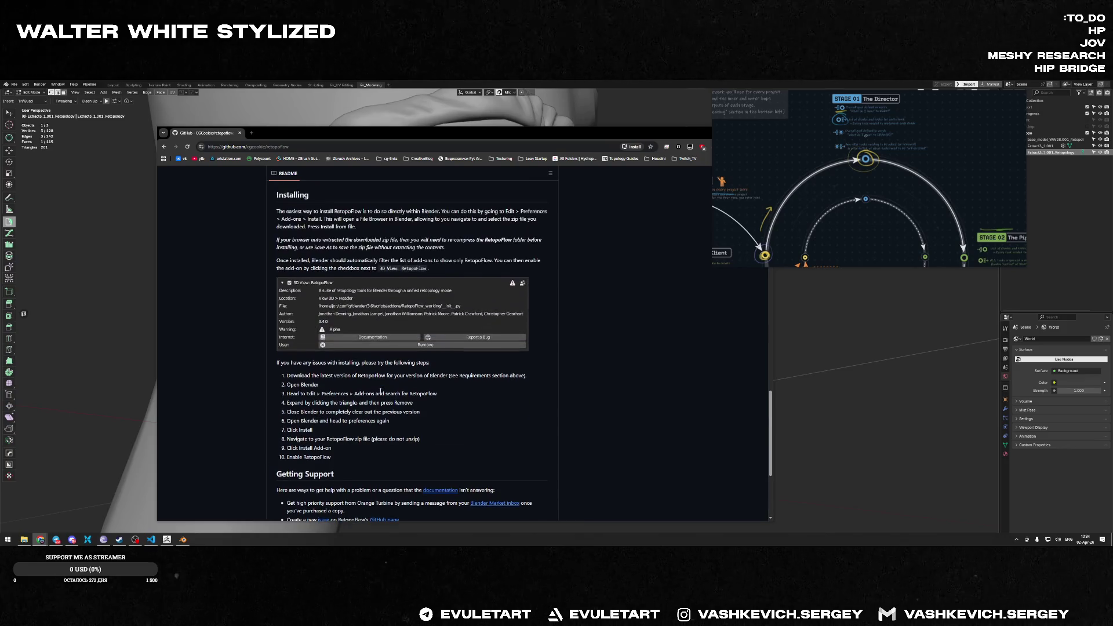
pyautogui.scroll(-3, 385, 393)
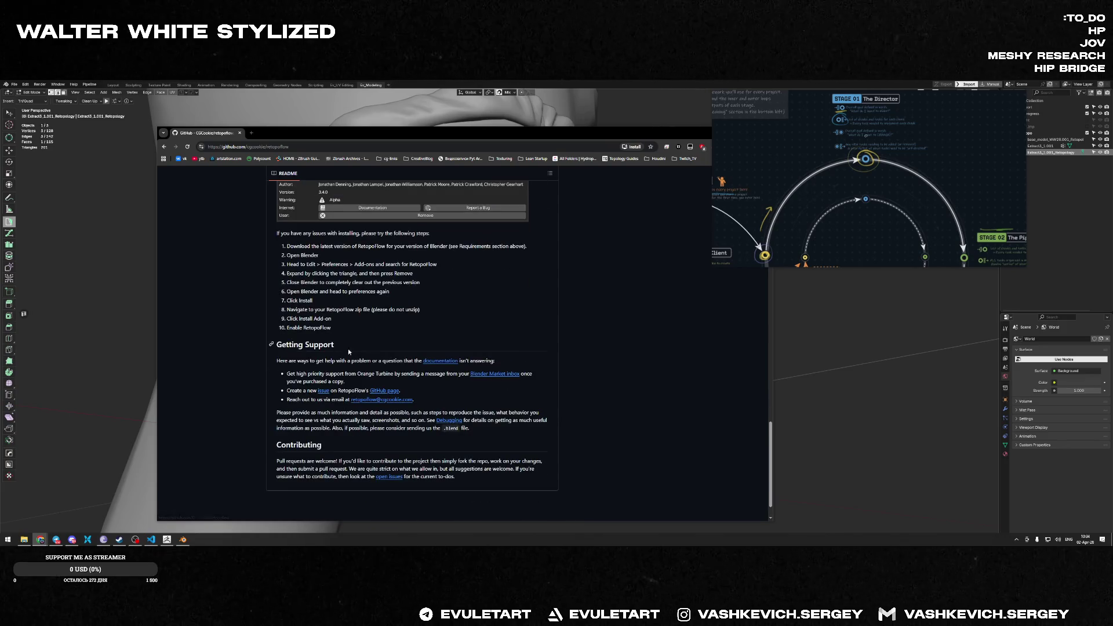
pyautogui.scroll(5, 348, 352)
pyautogui.scroll(5, 374, 392)
pyautogui.scroll(5, 399, 439)
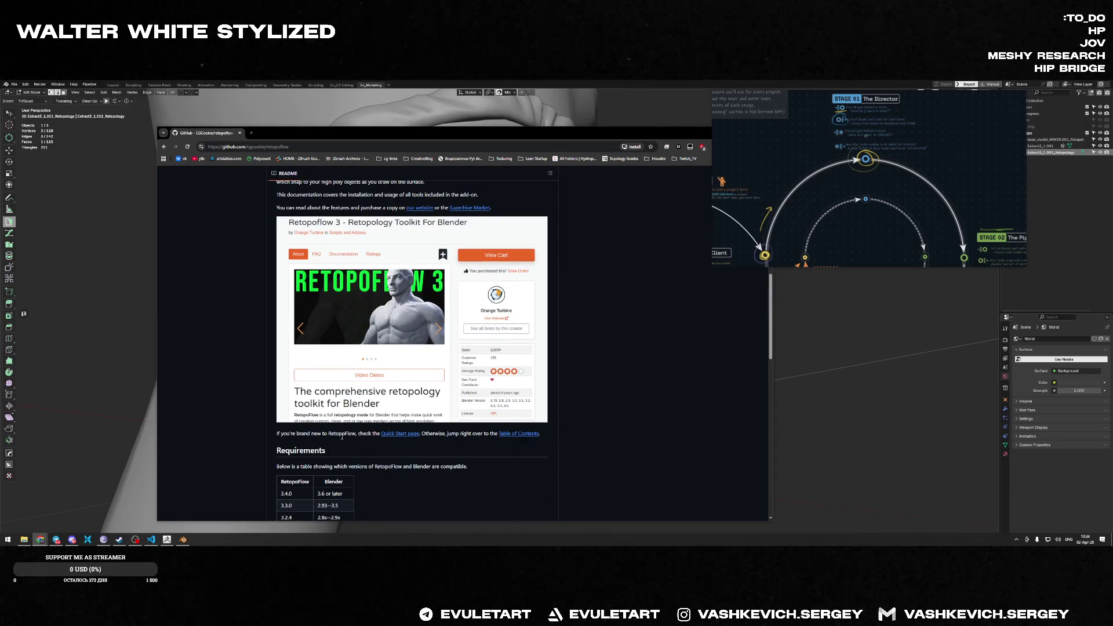
pyautogui.middleClick(399, 433)
pyautogui.scroll(2, 433, 272)
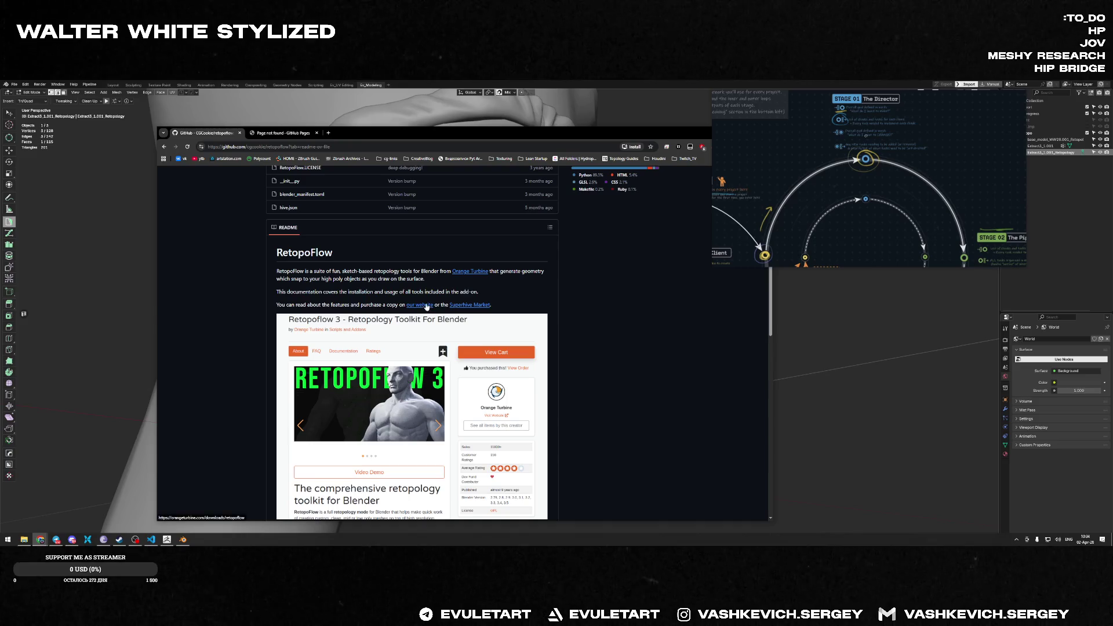
pyautogui.scroll(2, 427, 307)
pyautogui.scroll(5, 425, 312)
pyautogui.scroll(5, 421, 317)
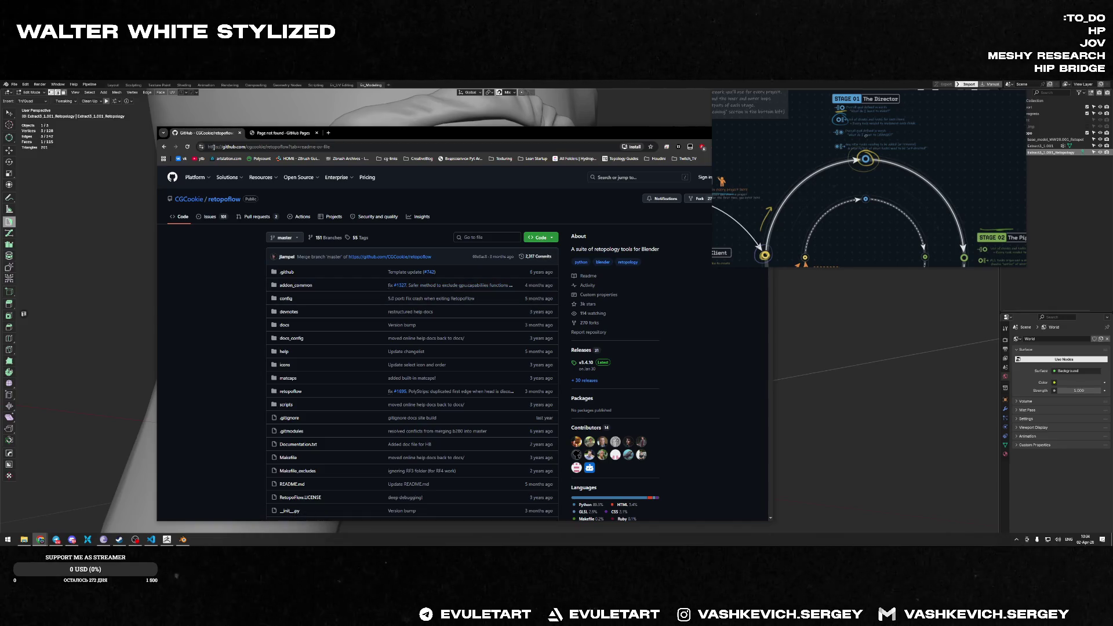
# - Close the 404 tab, browse the RetopoFlow releases page, then return to Blender
pyautogui.click(299, 133)
pyautogui.hotkey('ctrl', 'w')
pyautogui.scroll(-5, 557, 313)
pyautogui.scroll(5, 562, 314)
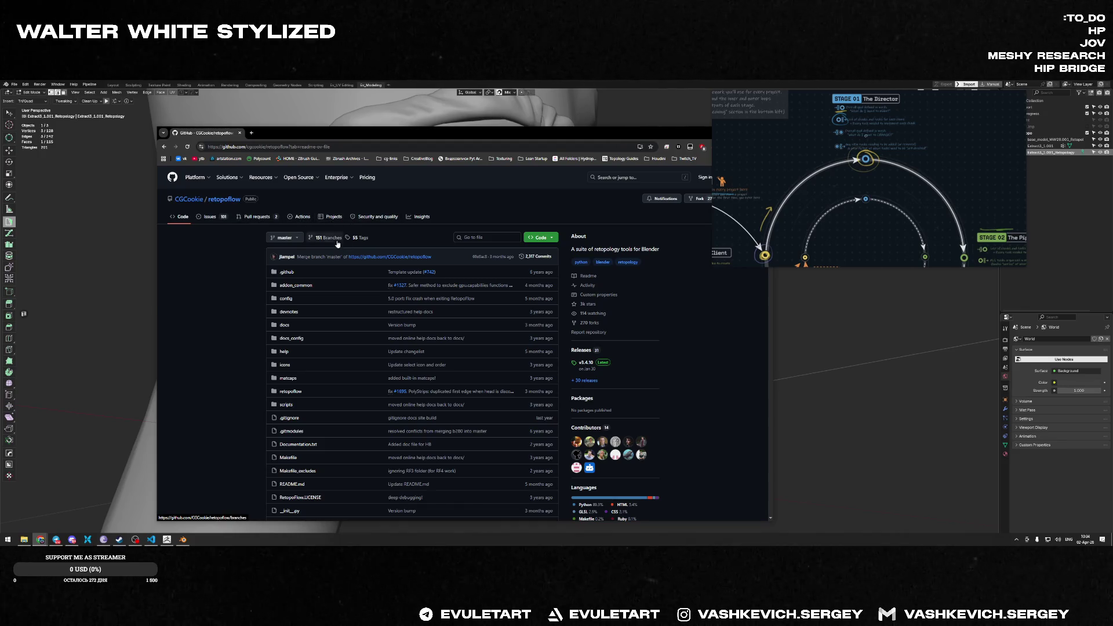
pyautogui.scroll(-10, 370, 247)
pyautogui.scroll(-5, 383, 261)
pyautogui.scroll(-5, 392, 274)
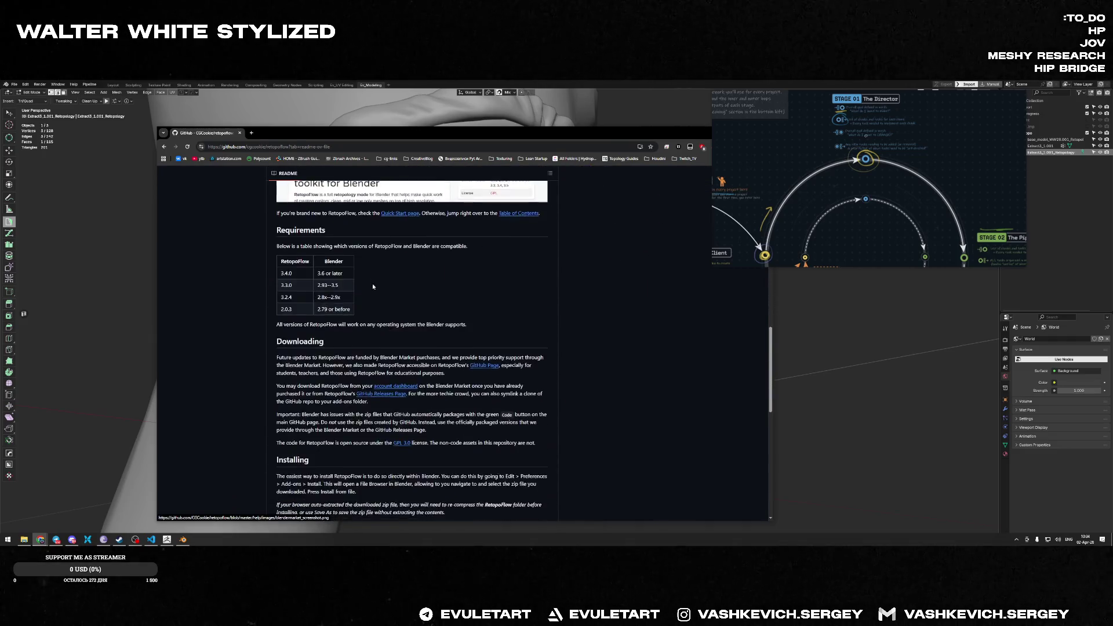
pyautogui.scroll(-3, 400, 282)
pyautogui.click(399, 335)
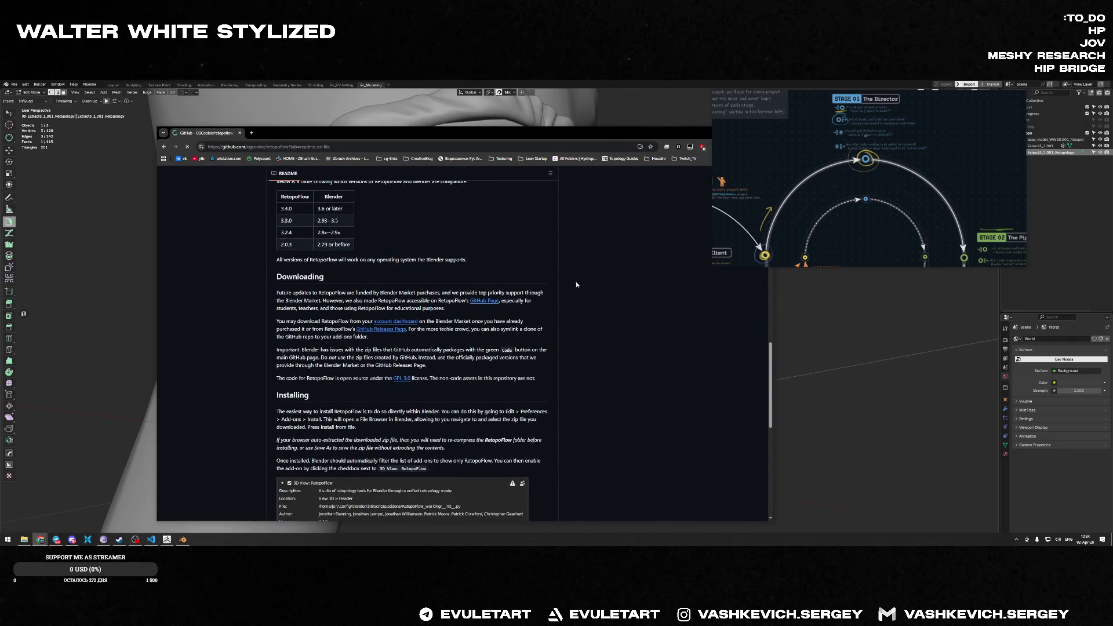
pyautogui.scroll(-2, 438, 352)
pyautogui.scroll(-2, 452, 330)
pyautogui.scroll(-2, 451, 330)
pyautogui.scroll(-2, 446, 327)
pyautogui.scroll(-3, 445, 328)
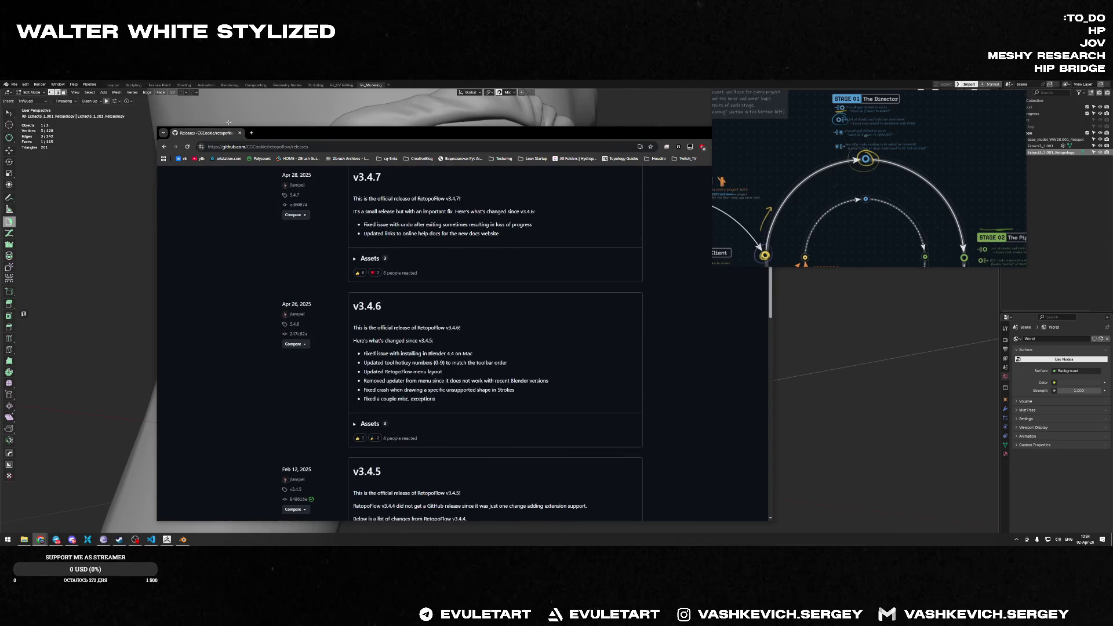
pyautogui.click(687, 529)
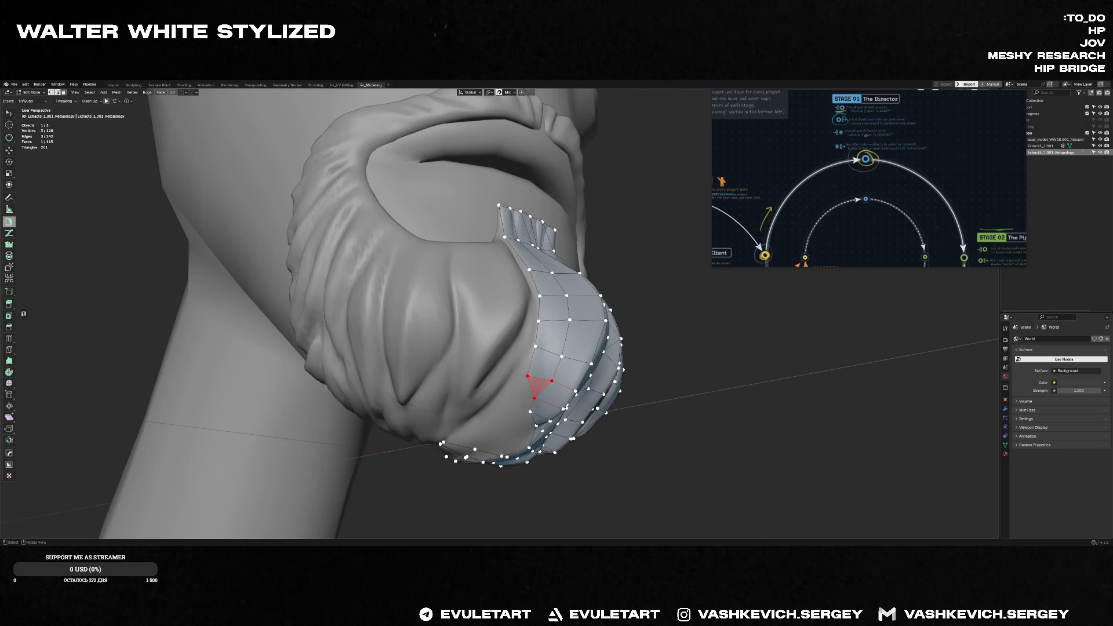
# - Switch to Object Mode and check the installed Retopoflow 4 add-on in Preferences > Add-ons
pyautogui.moveTo(565, 347); pyautogui.dragTo(621, 353, button='middle')
pyautogui.press('Tab')
pyautogui.press('F4')
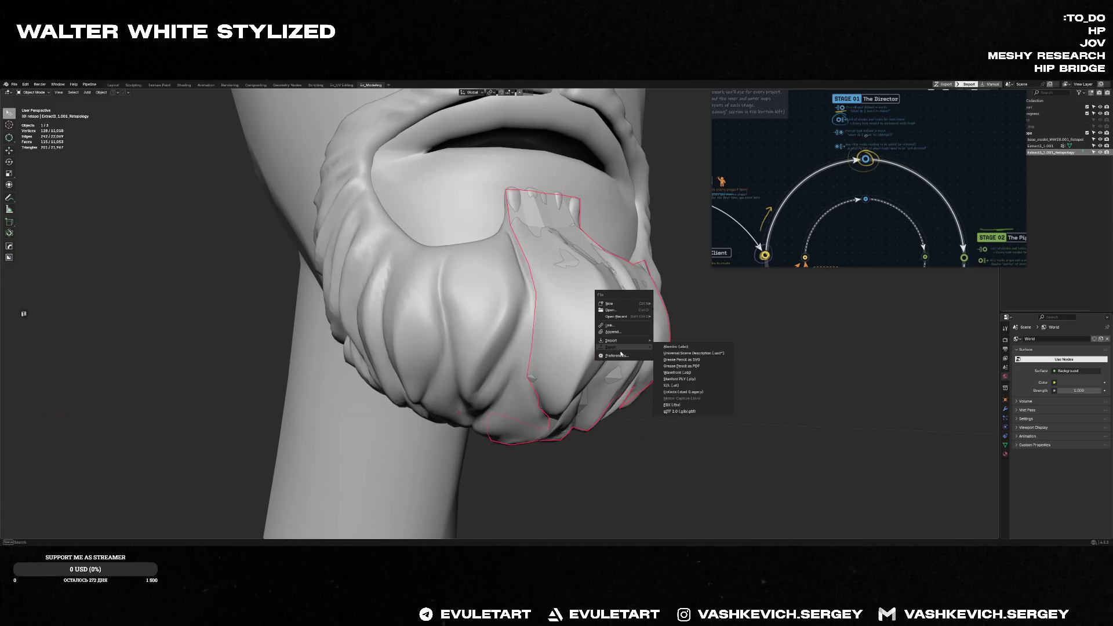
pyautogui.press('Escape')
pyautogui.press('Escape')
pyautogui.press('F4')
pyautogui.click(582, 404)
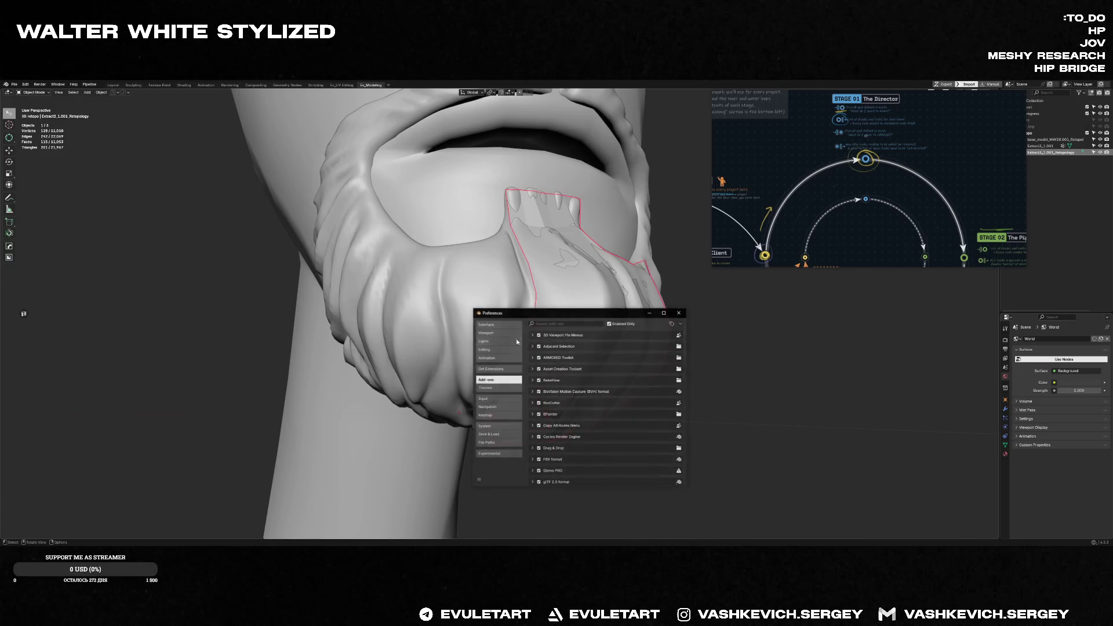
pyautogui.write('retop')
pyautogui.click(533, 346)
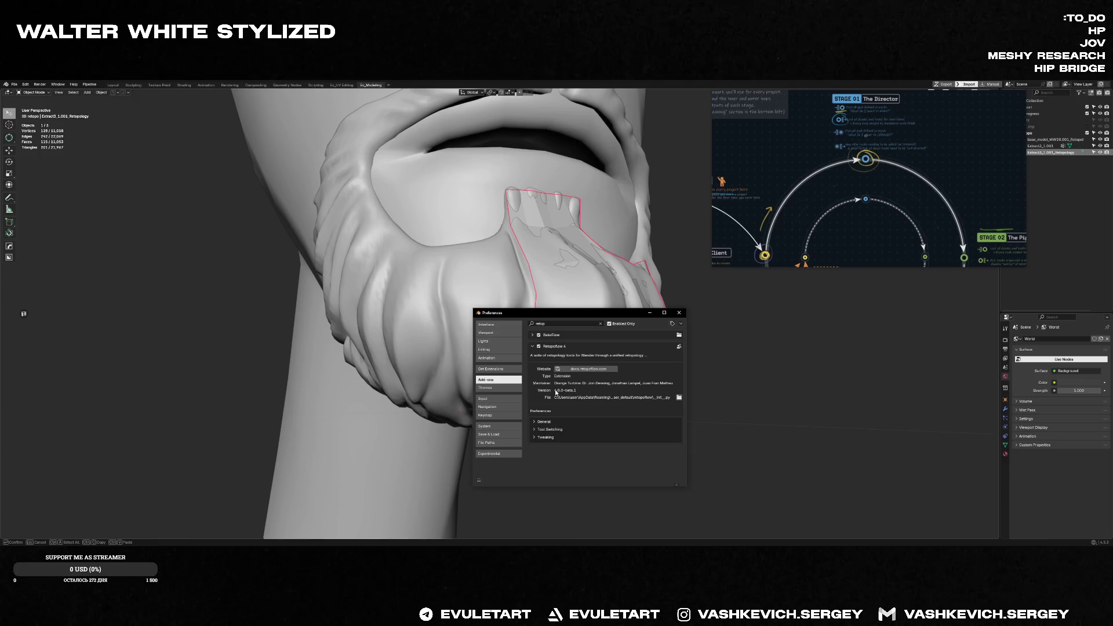
pyautogui.click(678, 316)
pyautogui.scroll(-3, 577, 331)
# - Orbit the head back toward a frontal view of the goatee
pyautogui.moveTo(577, 261); pyautogui.dragTo(575, 362, button='middle')
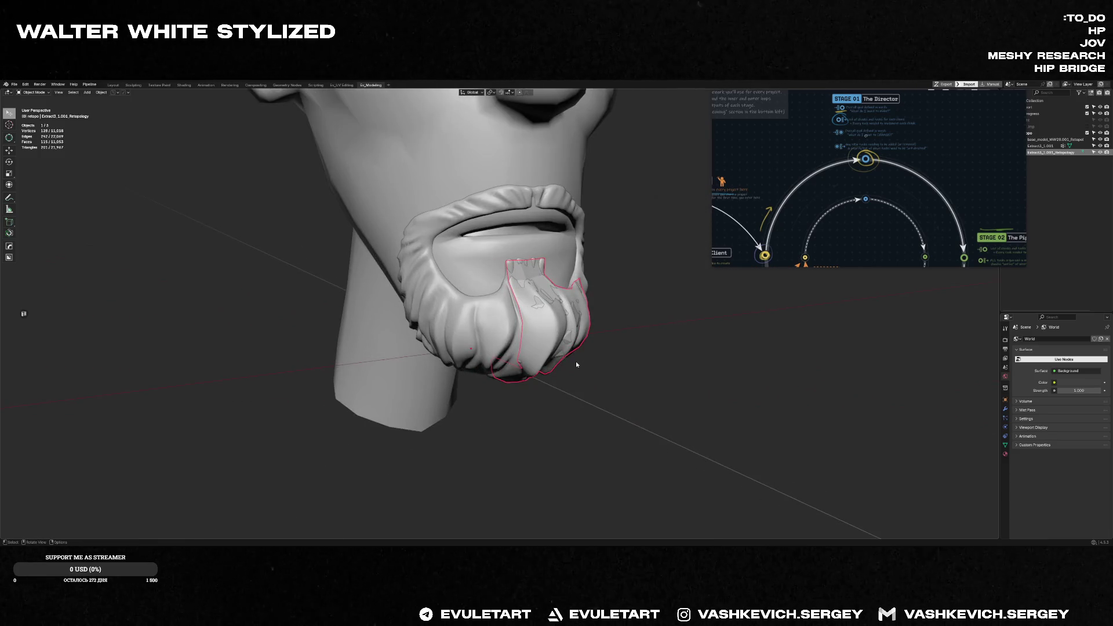
pyautogui.moveTo(635, 229); pyautogui.dragTo(550, 281, button='middle')
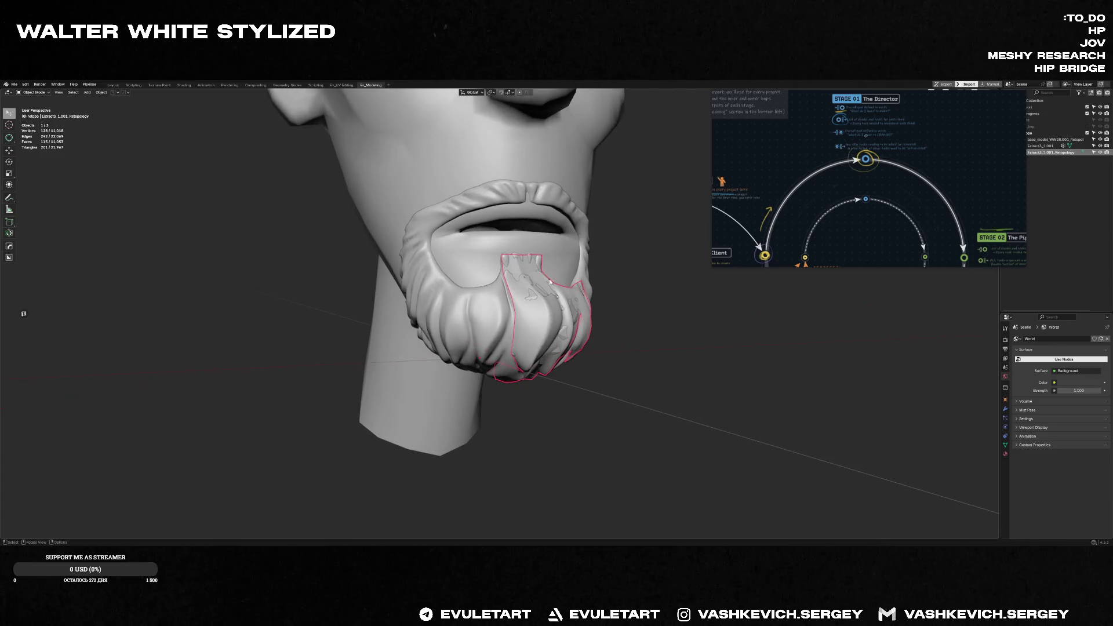
# - Enter Edit Mode with Poly Build and add a quad face on the goatee's front
pyautogui.press('Tab')
pyautogui.hotkey('shift', 'space')
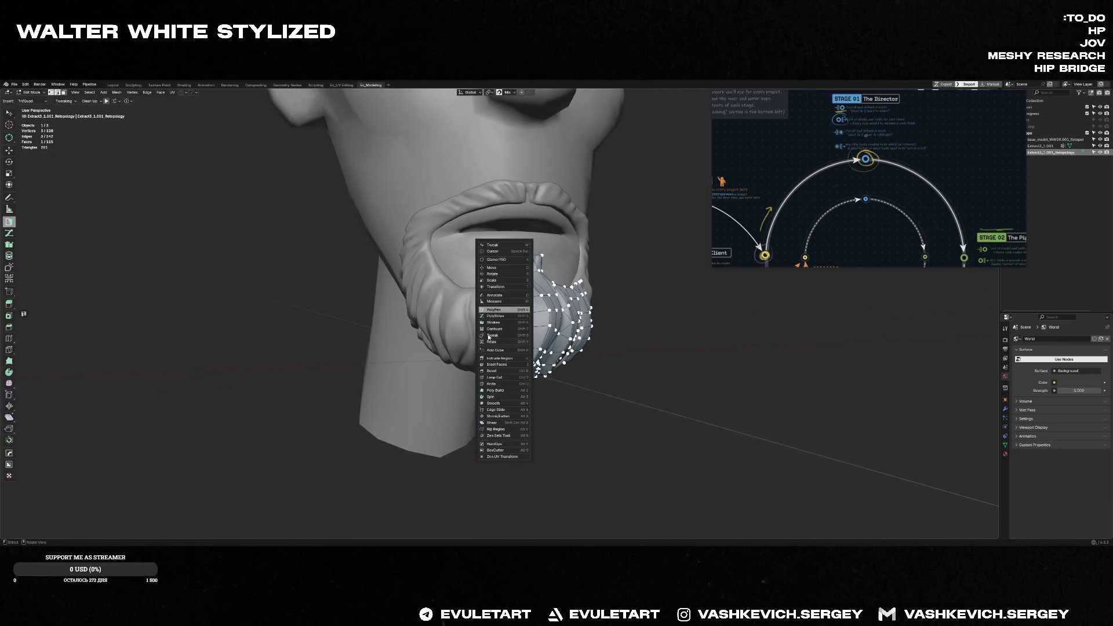
pyautogui.click(503, 311)
pyautogui.moveTo(878, 178)
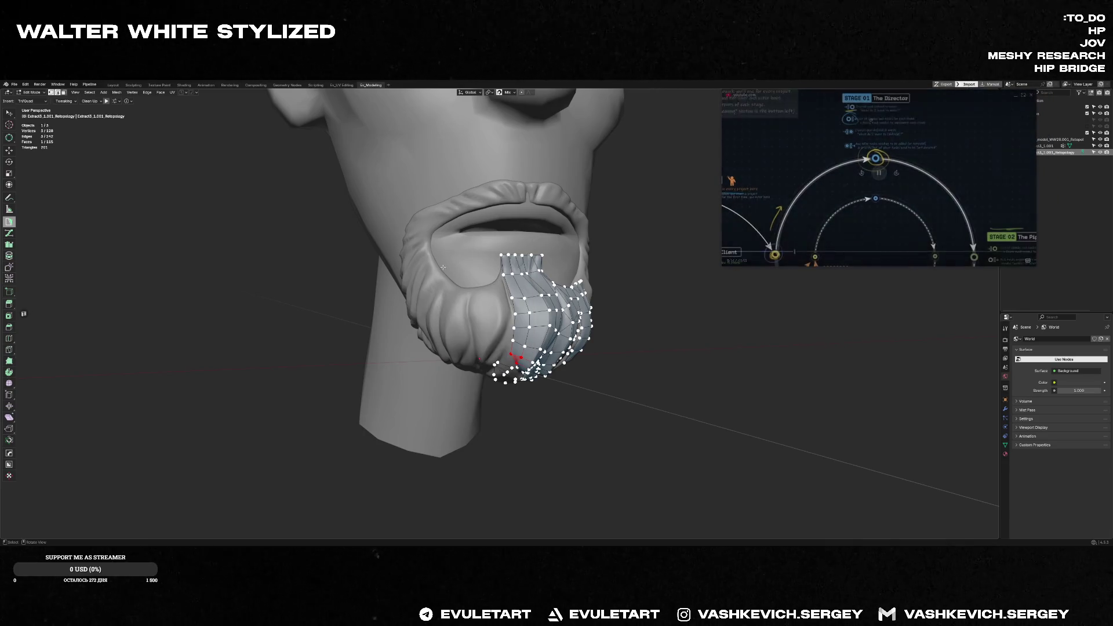
pyautogui.scroll(5, 541, 313)
pyautogui.scroll(-5, 536, 186)
pyautogui.scroll(3, 514, 262)
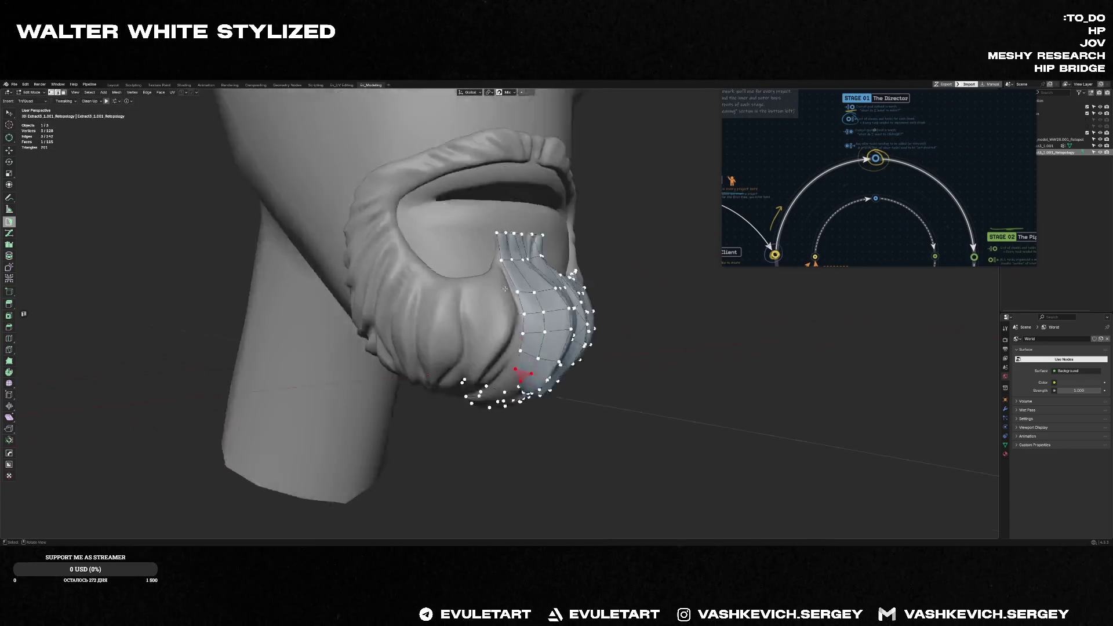
pyautogui.scroll(3, 504, 293)
pyautogui.scroll(-2, 533, 256)
pyautogui.scroll(2, 521, 278)
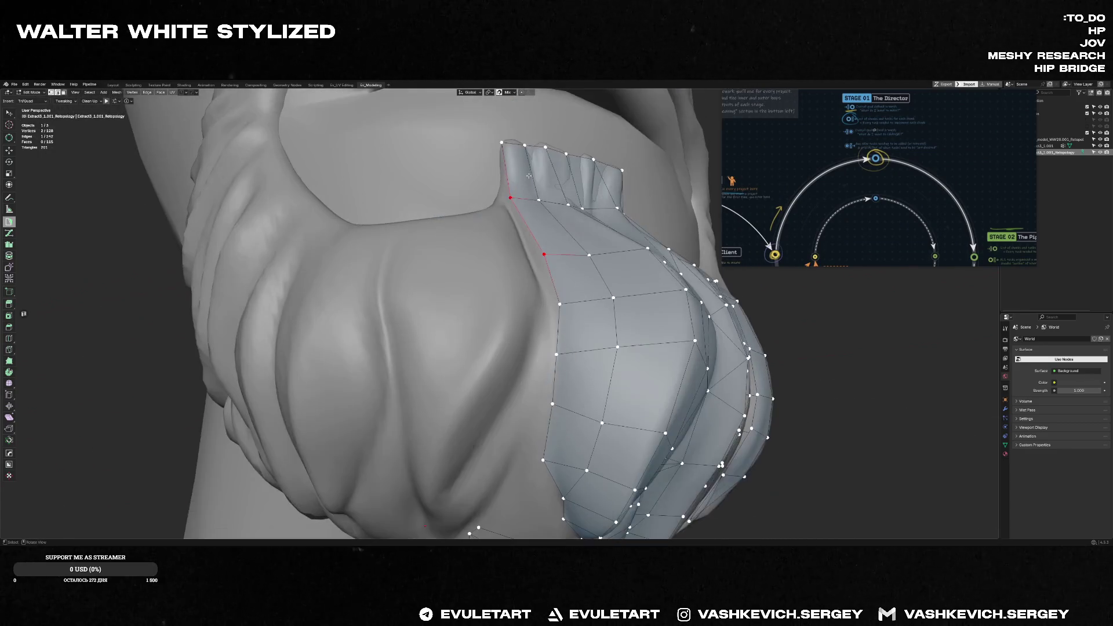
pyautogui.scroll(-5, 485, 320)
pyautogui.scroll(3, 507, 337)
pyautogui.moveTo(507, 337)
pyautogui.mouseDown(button='middle')
pyautogui.moveTo(527, 249)
pyautogui.moveTo(444, 334)
pyautogui.mouseUp(button='middle')
pyautogui.scroll(-3, 528, 249)
pyautogui.scroll(3, 504, 279)
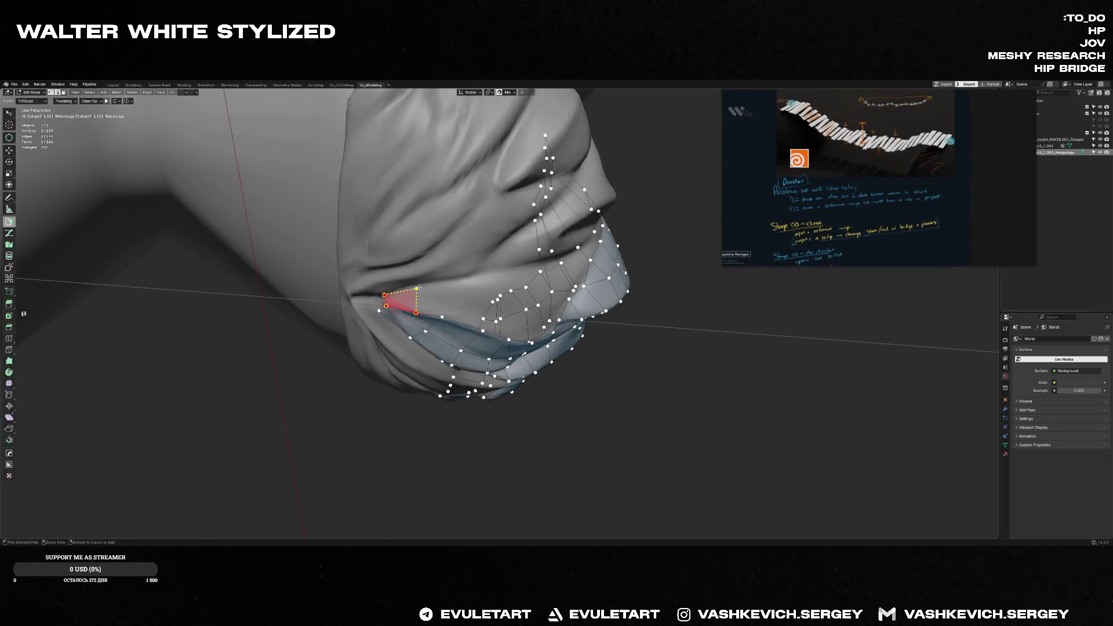
pyautogui.moveTo(418, 296); pyautogui.dragTo(436, 287, button='middle')
pyautogui.keyDown('ctrl'); pyautogui.click(396, 315); pyautogui.keyUp('ctrl')
pyautogui.moveTo(446, 244)
pyautogui.mouseDown(button='middle')
pyautogui.moveTo(470, 224)
pyautogui.moveTo(454, 250)
pyautogui.mouseUp(button='middle')
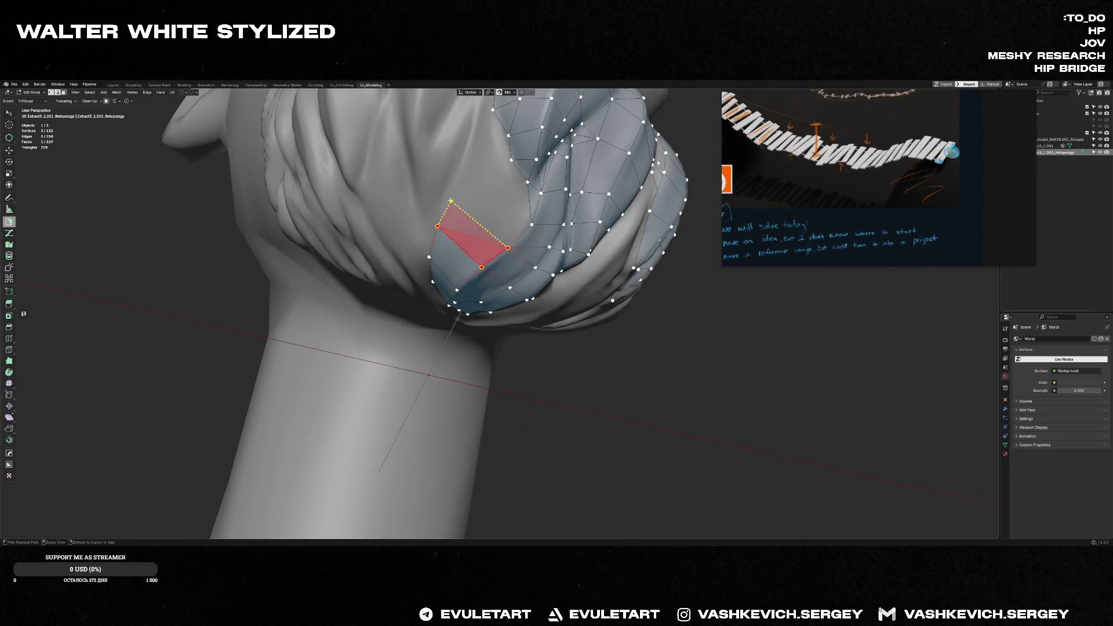
pyautogui.moveTo(497, 200)
pyautogui.mouseDown(button='middle')
pyautogui.moveTo(550, 178)
pyautogui.moveTo(388, 291)
pyautogui.moveTo(364, 183)
pyautogui.mouseUp(button='middle')
# - Abandon a knife cut, commit a preview triangle as a face and snap its vertex onto the beard
pyautogui.press('k')
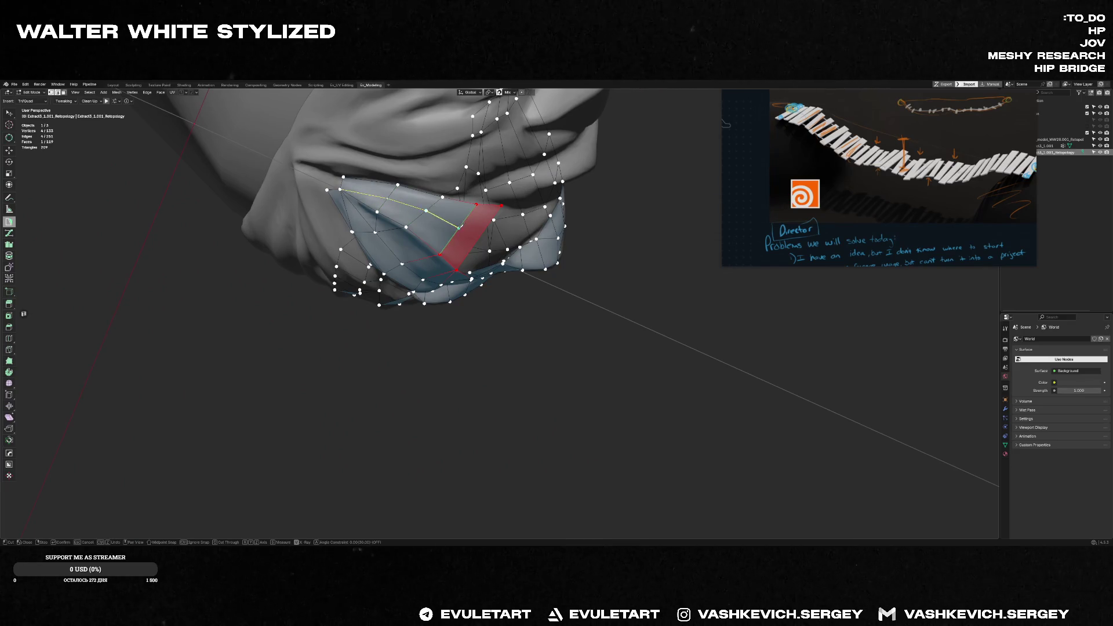
pyautogui.press('Escape')
pyautogui.moveTo(374, 198)
pyautogui.mouseDown(button='middle')
pyautogui.moveTo(453, 218)
pyautogui.moveTo(506, 164)
pyautogui.moveTo(483, 285)
pyautogui.moveTo(366, 313)
pyautogui.mouseUp(button='middle')
pyautogui.scroll(5, 338, 329)
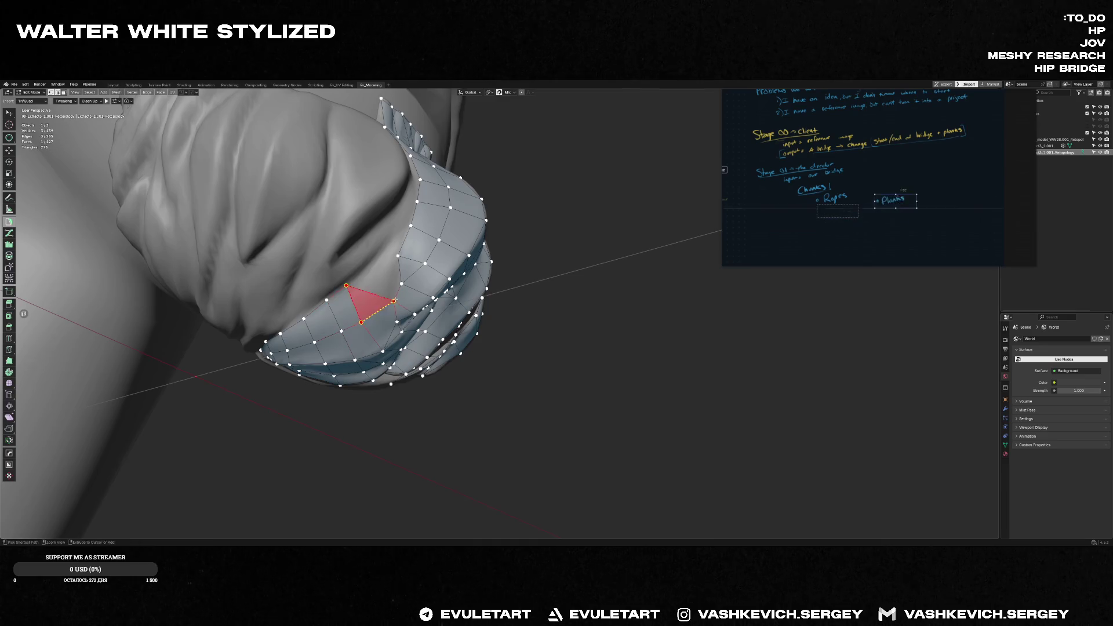
pyautogui.moveTo(404, 289); pyautogui.dragTo(383, 266, button='middle')
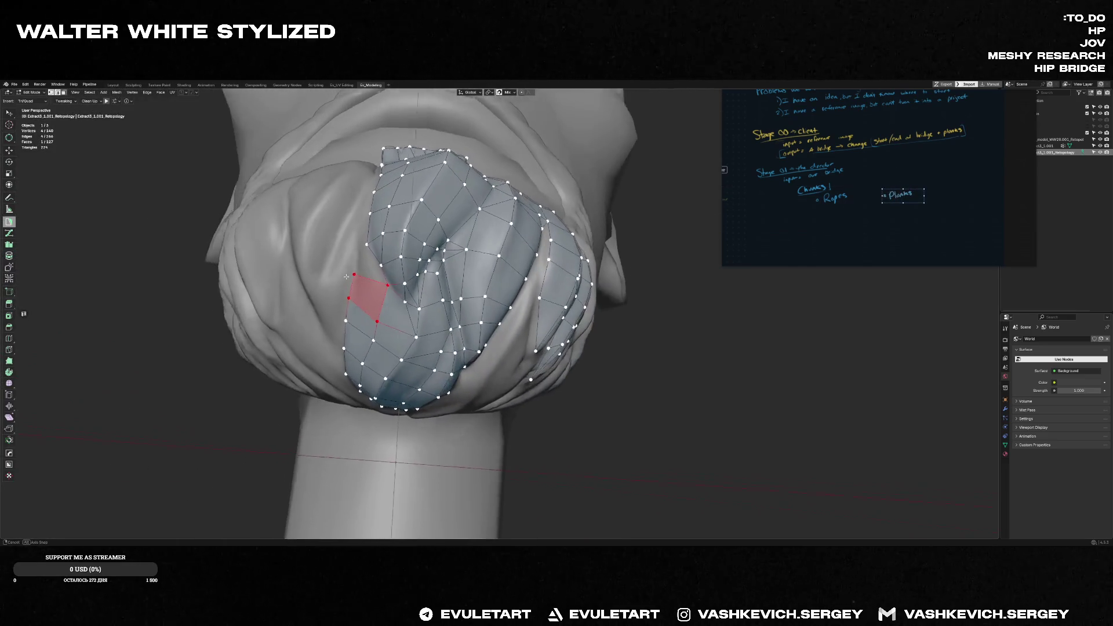
pyautogui.keyDown('ctrl'); pyautogui.click(365, 276); pyautogui.keyUp('ctrl')
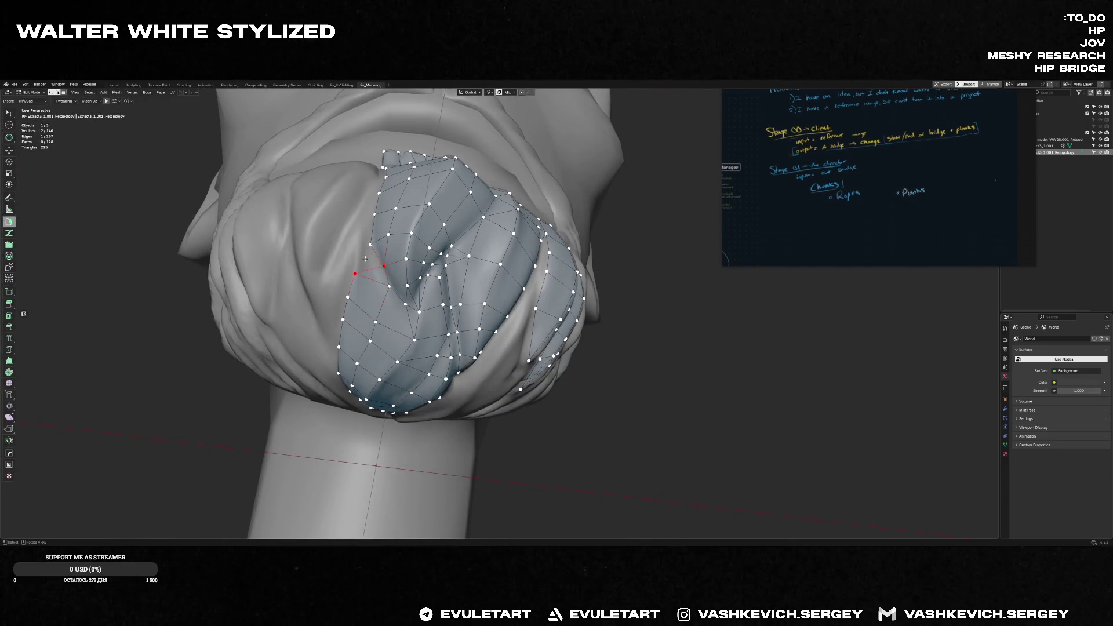
pyautogui.moveTo(366, 230); pyautogui.dragTo(398, 253, button='middle')
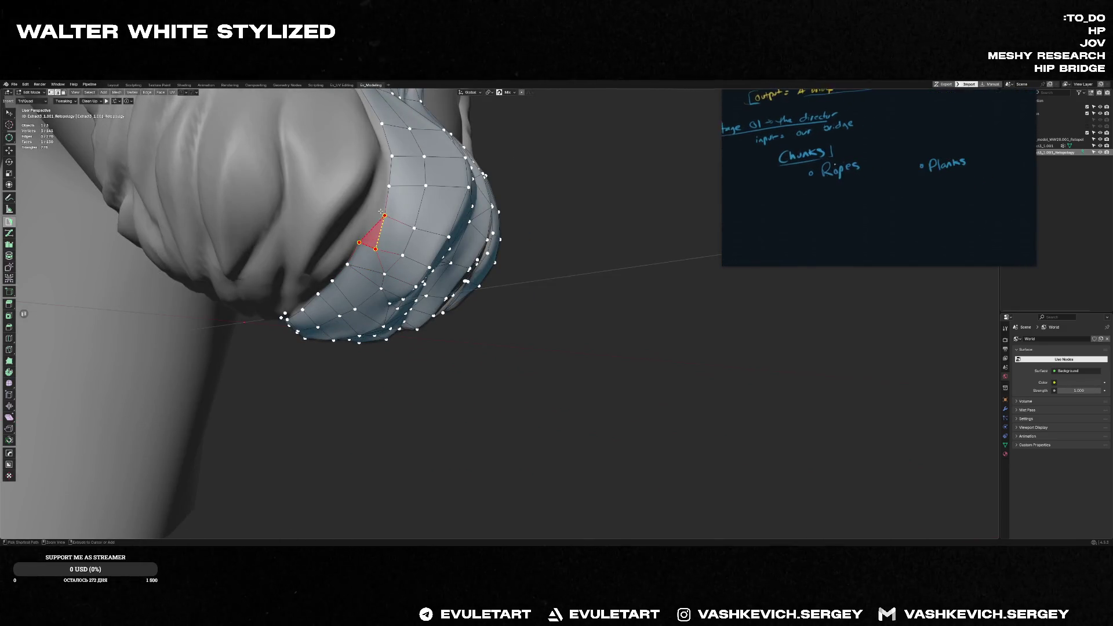
pyautogui.moveTo(368, 208); pyautogui.dragTo(368, 206)
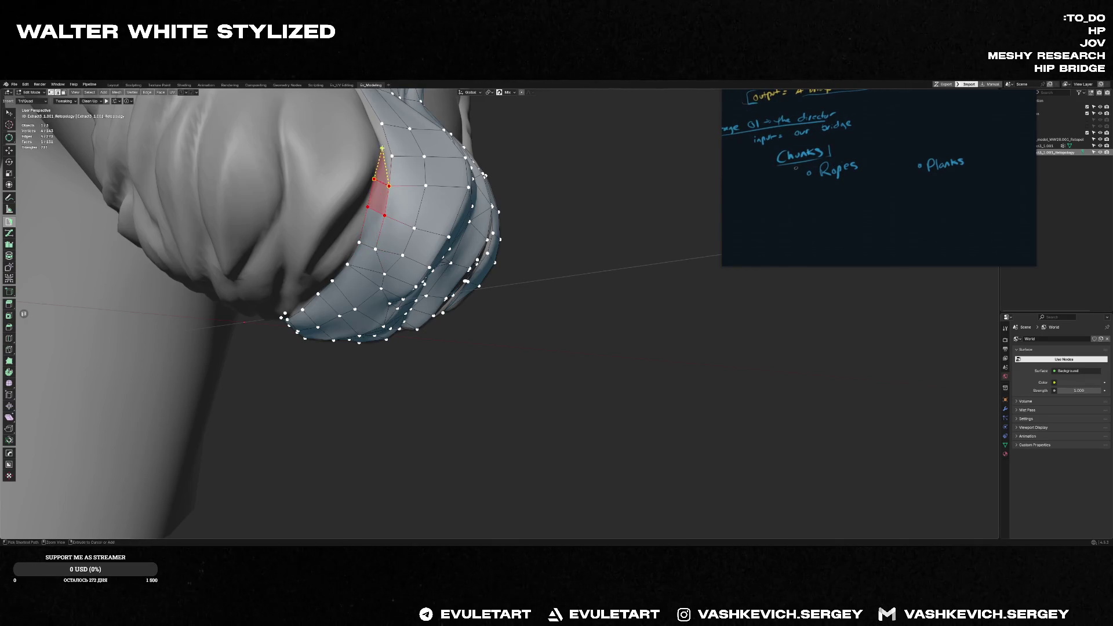
# - Reposition a vertex on the mesh's left edge and return to Object Mode
pyautogui.moveTo(374, 178); pyautogui.dragTo(372, 180, button='middle')
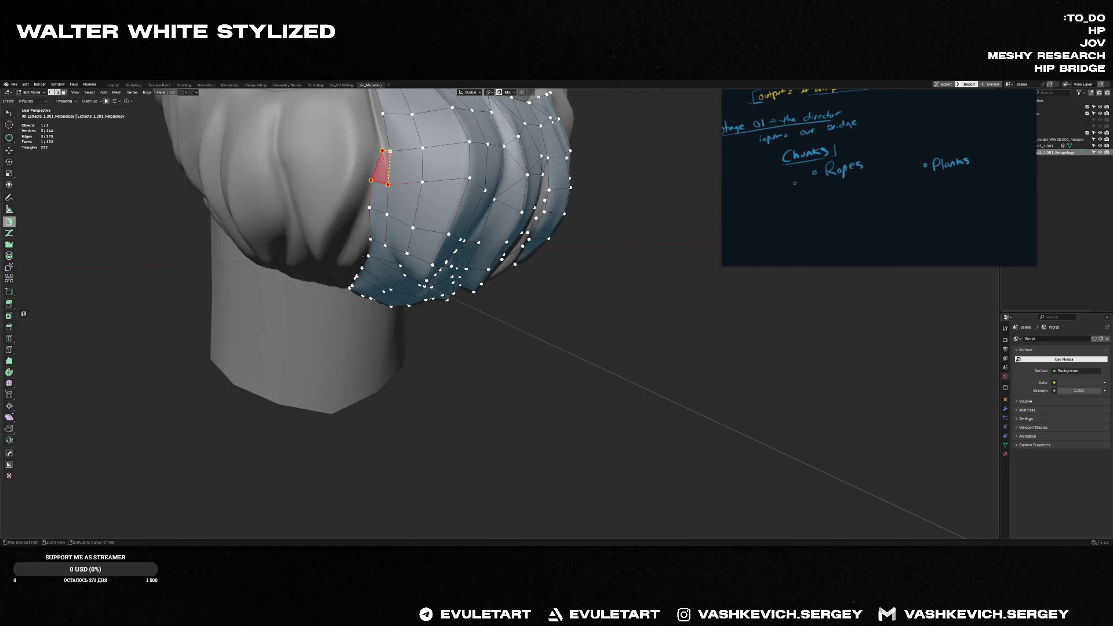
pyautogui.moveTo(385, 127); pyautogui.dragTo(399, 183, button='middle')
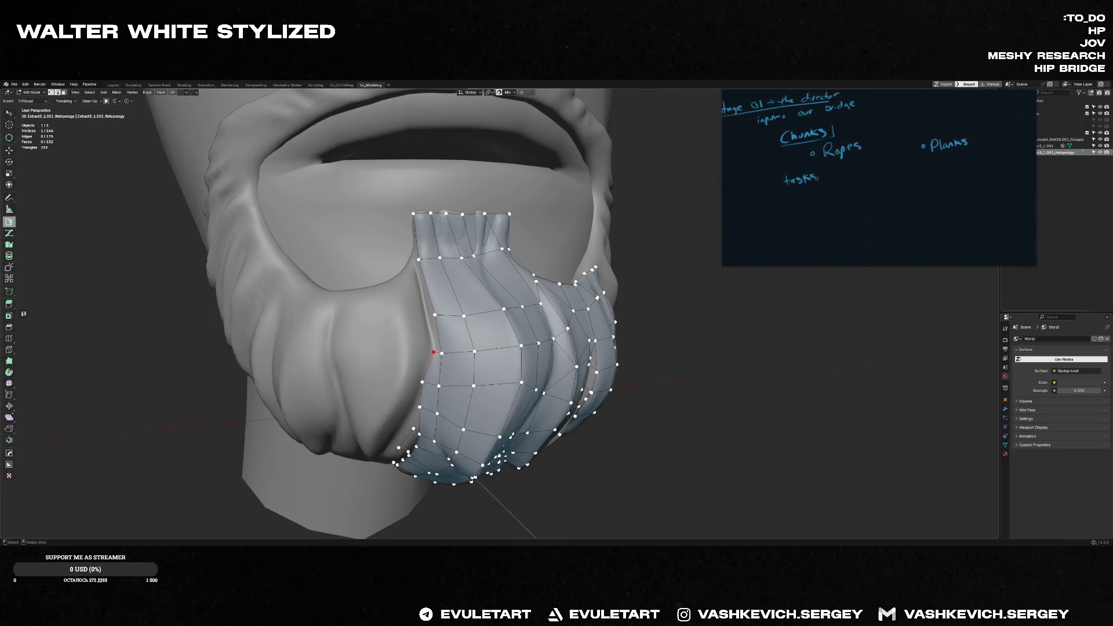
pyautogui.moveTo(434, 314); pyautogui.dragTo(430, 319)
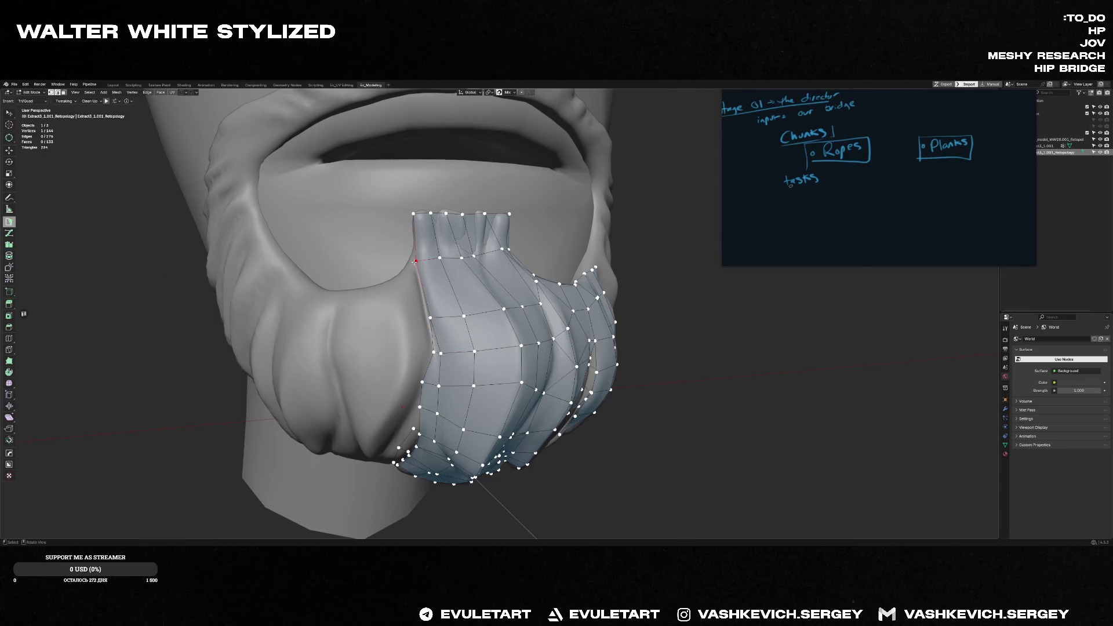
pyautogui.scroll(-4, 419, 259)
pyautogui.moveTo(419, 259)
pyautogui.mouseDown(button='middle')
pyautogui.moveTo(445, 326)
pyautogui.moveTo(192, 365)
pyautogui.moveTo(449, 349)
pyautogui.mouseUp(button='middle')
pyautogui.press('Tab')
pyautogui.press('f')
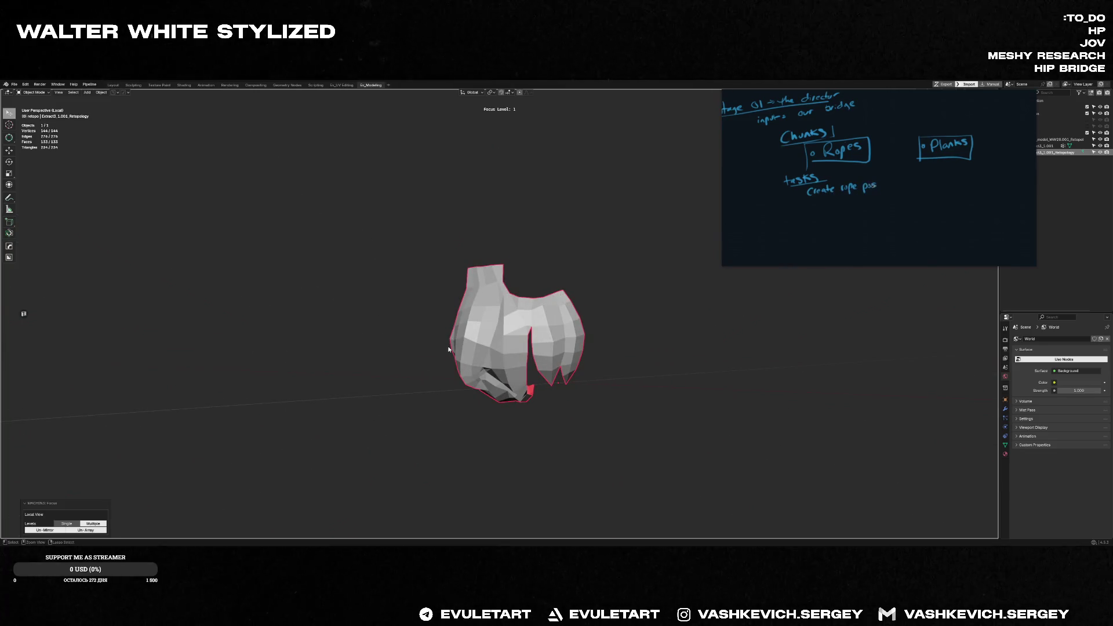
pyautogui.press('f')
pyautogui.moveTo(454, 327); pyautogui.dragTo(489, 318, button='middle')
pyautogui.hotkey('shift', 'space')
pyautogui.press('Escape')
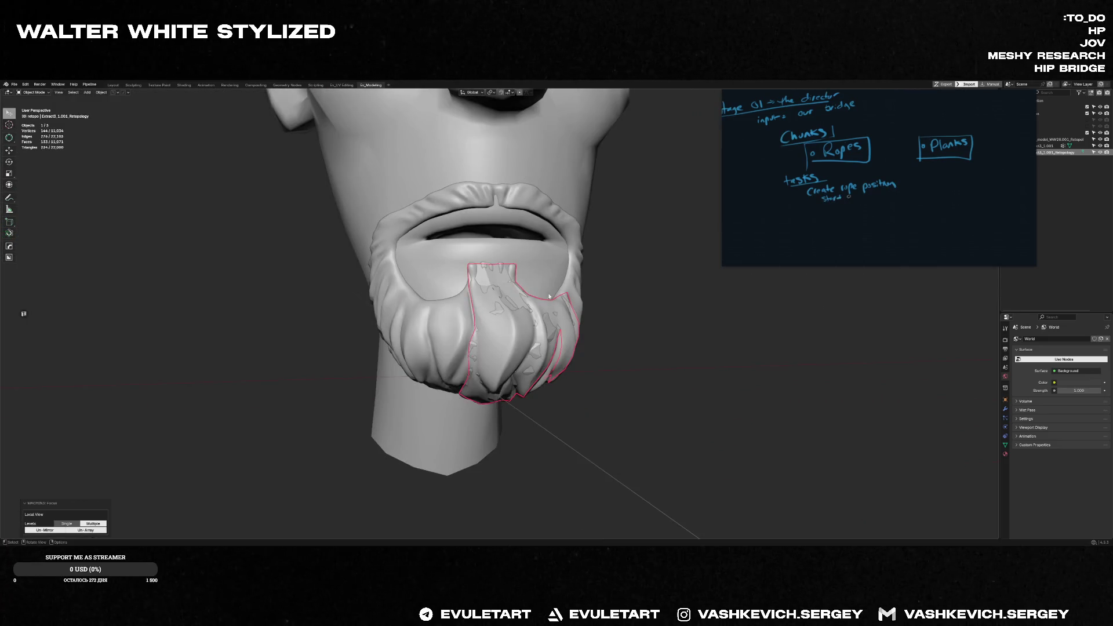
pyautogui.press('Tab')
pyautogui.hotkey('shift', 'space')
pyautogui.click(458, 333)
pyautogui.moveTo(457, 334)
pyautogui.mouseDown(button='middle')
pyautogui.moveTo(421, 317)
pyautogui.moveTo(459, 252)
pyautogui.moveTo(448, 289)
pyautogui.mouseUp(button='middle')
pyautogui.scroll(4, 422, 317)
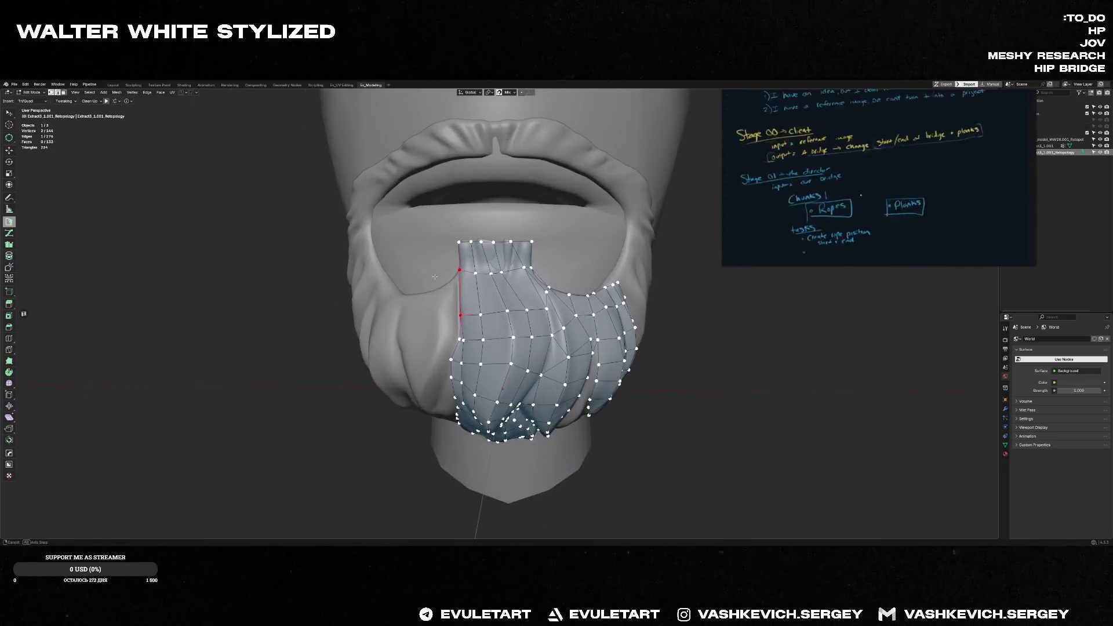
# - Add a run of Poly Build faces down the mesh's left edge, completing a triangle into a quad
pyautogui.keyDown('ctrl'); pyautogui.click(446, 285); pyautogui.keyUp('ctrl')
pyautogui.scroll(2, 452, 315)
pyautogui.keyDown('ctrl'); pyautogui.click(442, 335); pyautogui.keyUp('ctrl')
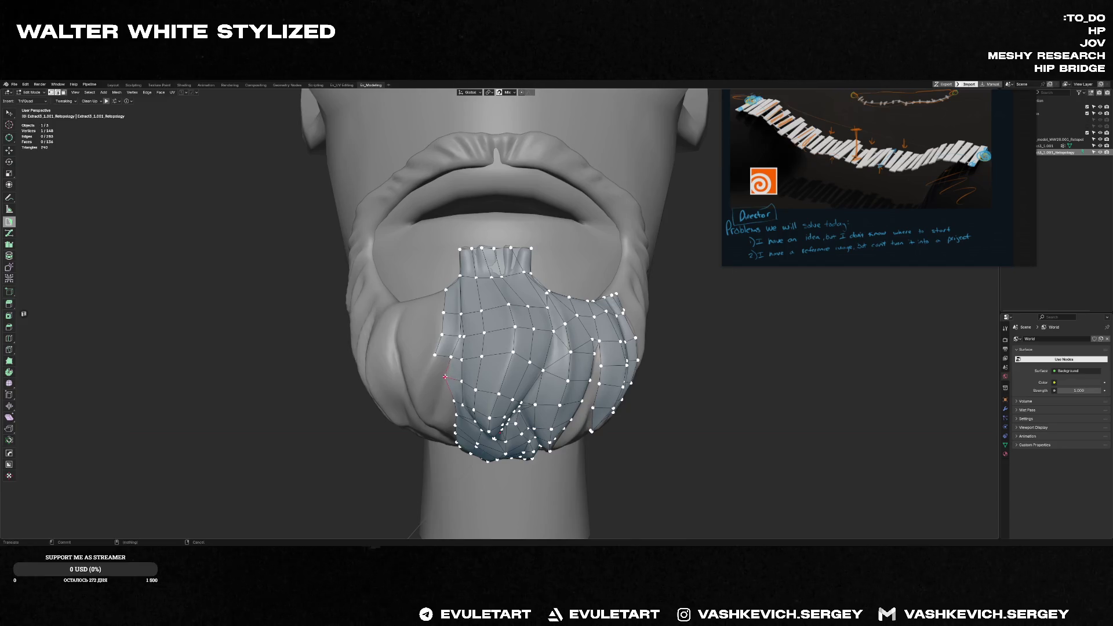
pyautogui.keyDown('ctrl'); pyautogui.click(426, 372); pyautogui.keyUp('ctrl')
pyautogui.moveTo(436, 367); pyautogui.dragTo(480, 320, button='middle')
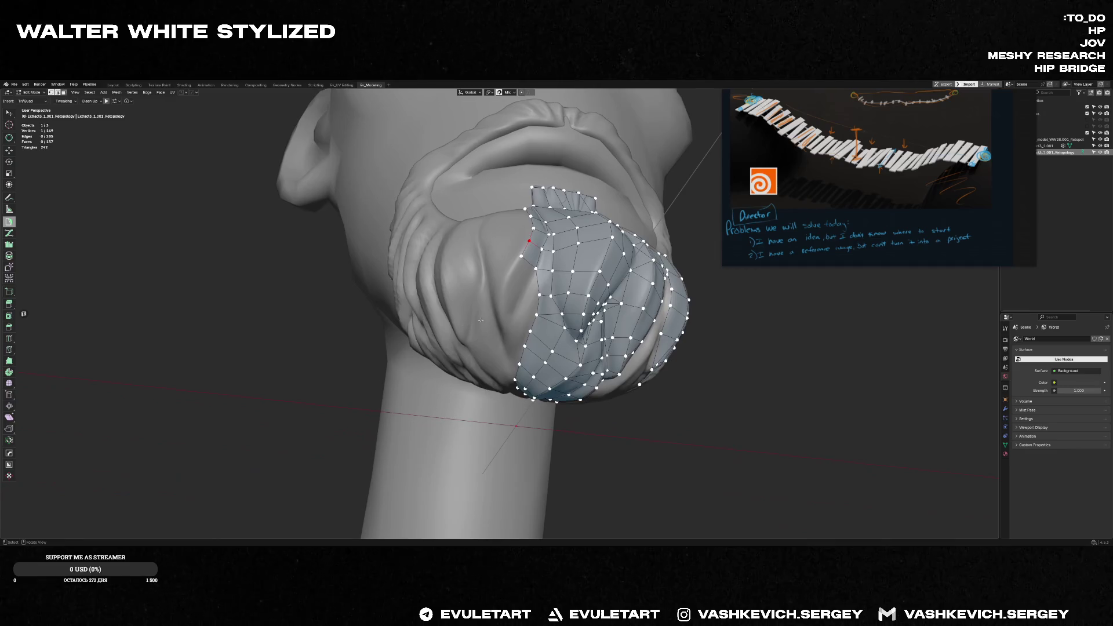
pyautogui.keyDown('ctrl'); pyautogui.click(526, 293); pyautogui.keyUp('ctrl')
pyautogui.keyDown('ctrl'); pyautogui.click(506, 281); pyautogui.keyUp('ctrl')
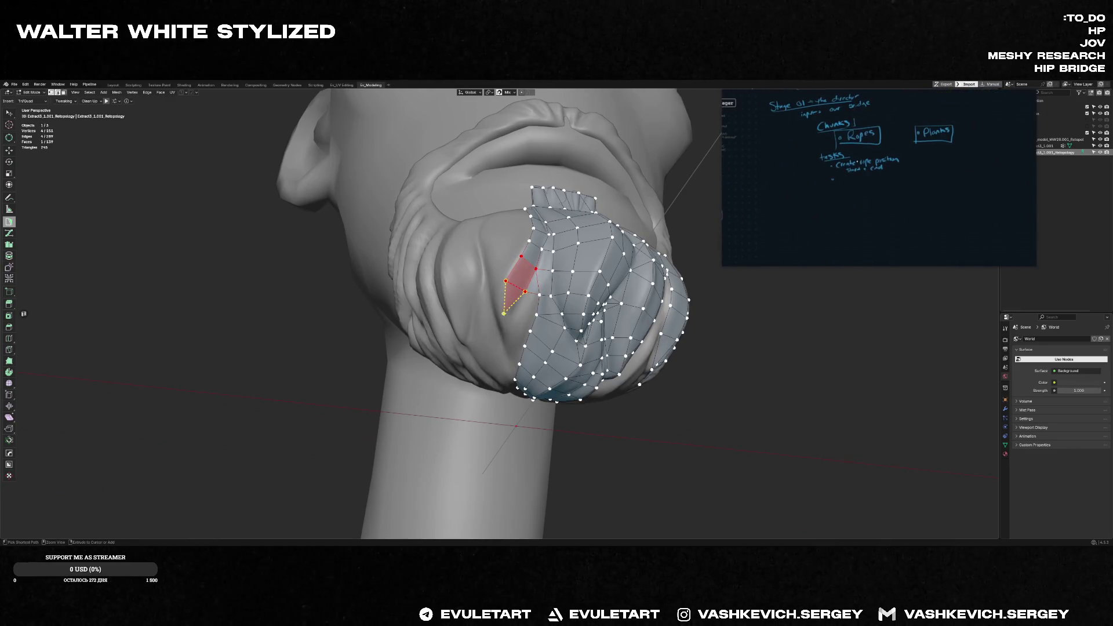
pyautogui.keyDown('ctrl'); pyautogui.click(514, 310); pyautogui.keyUp('ctrl')
# - Extend more faces along the left border, restarting from a single border vertex
pyautogui.moveTo(513, 311); pyautogui.dragTo(512, 300, button='middle')
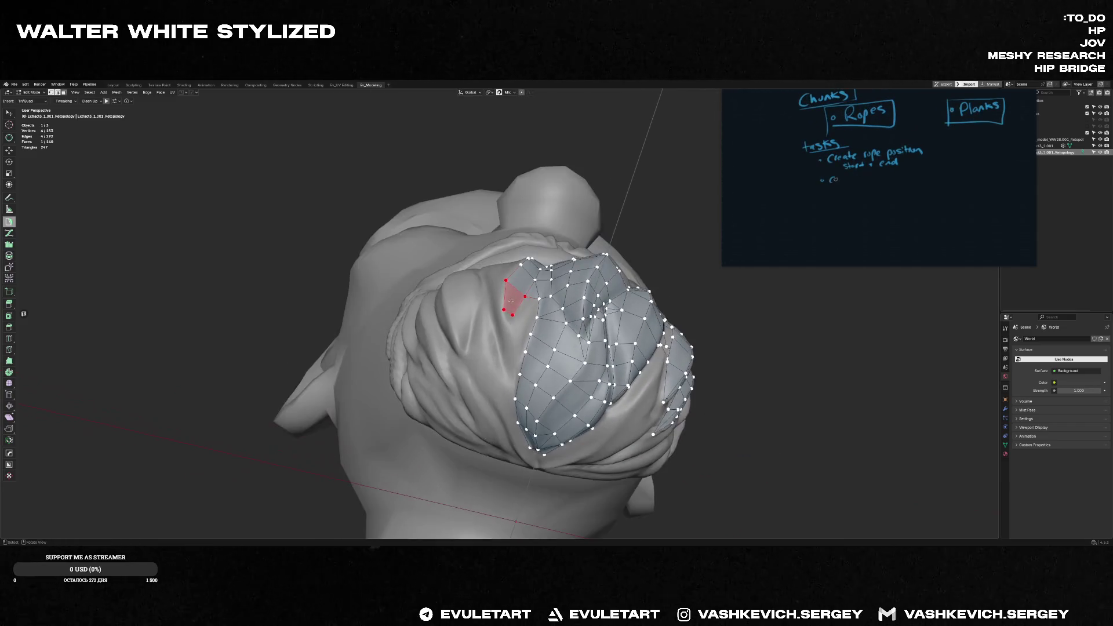
pyautogui.keyDown('ctrl'); pyautogui.click(537, 316); pyautogui.keyUp('ctrl')
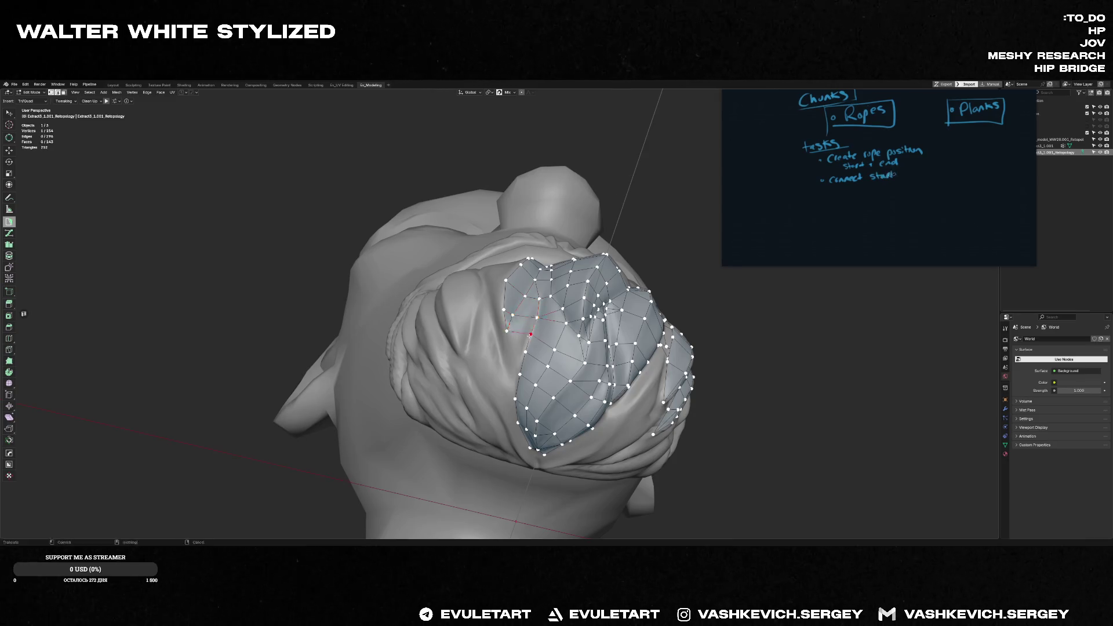
pyautogui.moveTo(506, 331); pyautogui.dragTo(529, 331, button='middle')
pyautogui.keyDown('ctrl'); pyautogui.click(502, 344); pyautogui.keyUp('ctrl')
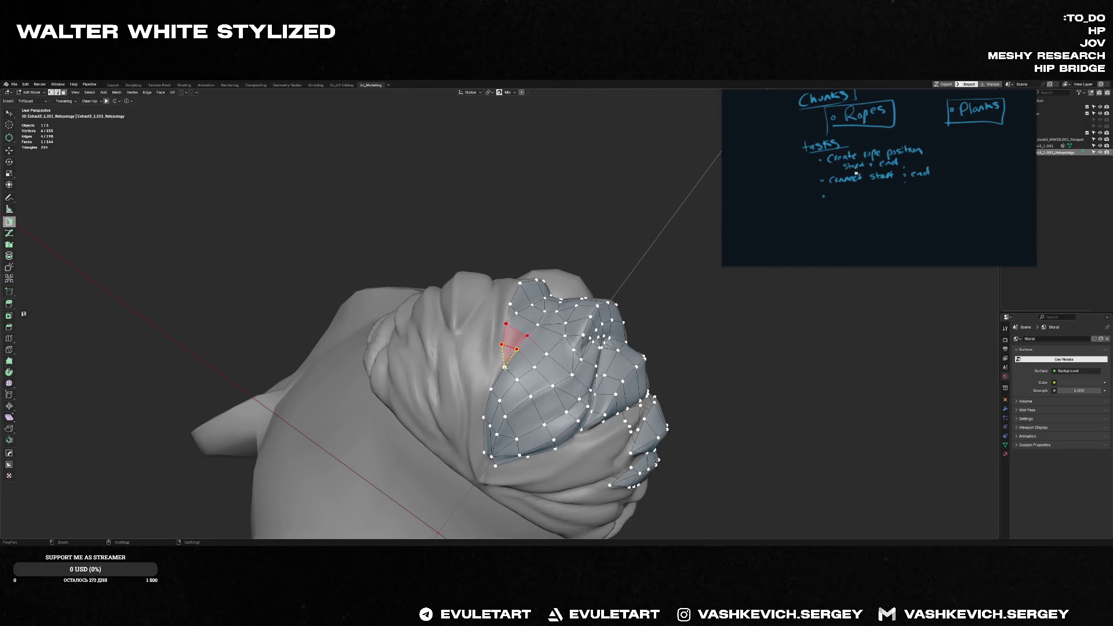
pyautogui.keyDown('alt'); pyautogui.click(504, 365); pyautogui.keyUp('alt')
pyautogui.click(504, 367)
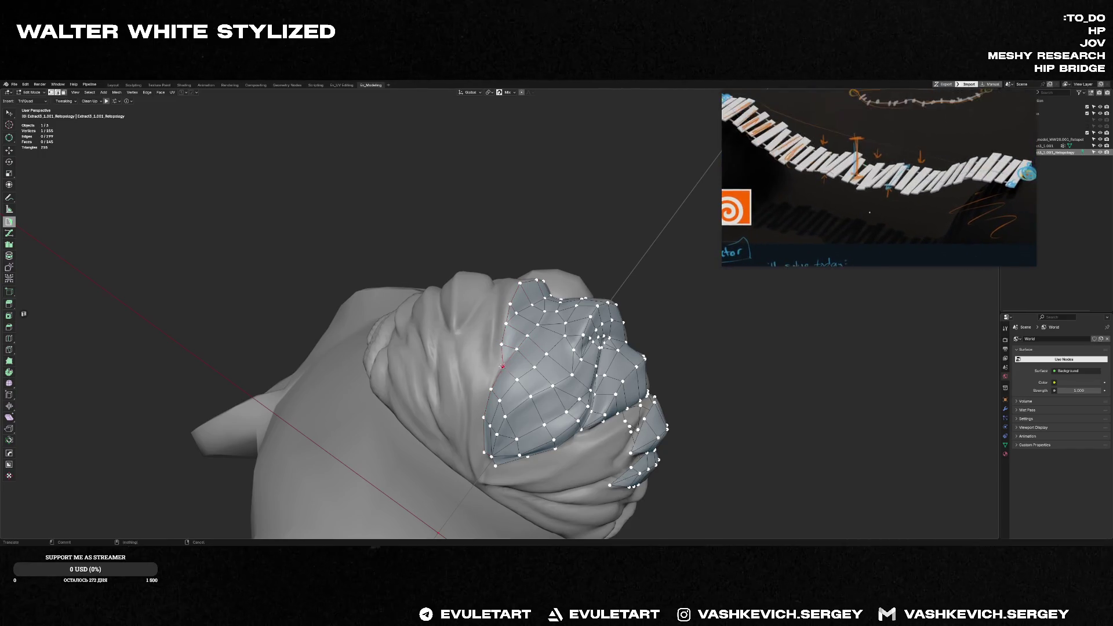
pyautogui.moveTo(505, 366); pyautogui.dragTo(515, 333, button='middle')
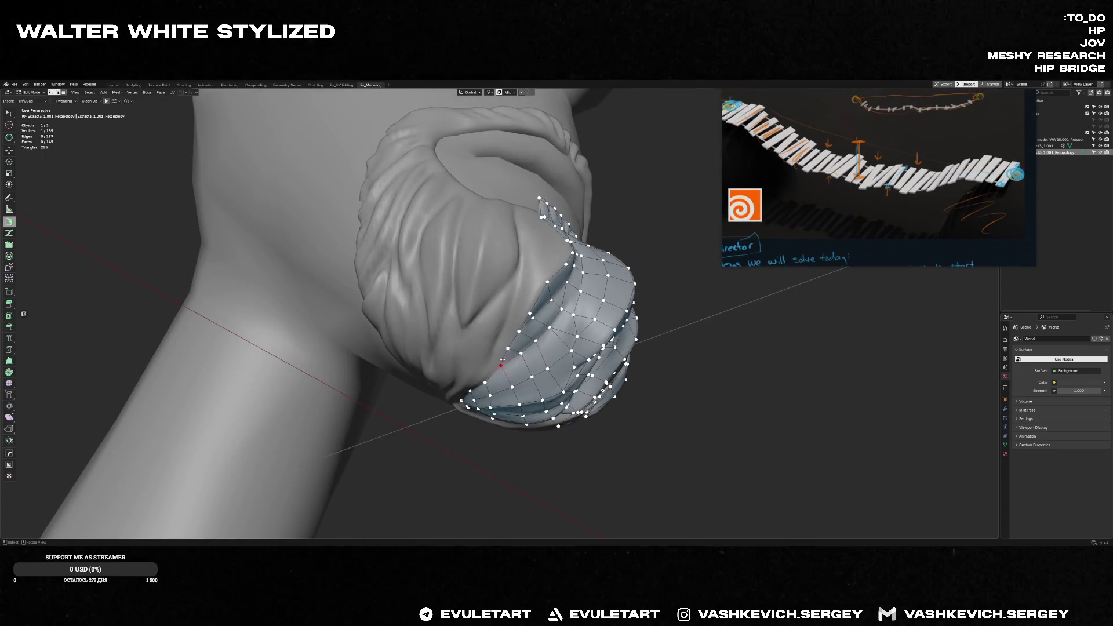
pyautogui.keyDown('ctrl'); pyautogui.click(507, 325); pyautogui.keyUp('ctrl')
pyautogui.keyDown('ctrl'); pyautogui.click(520, 289); pyautogui.keyUp('ctrl')
# - Build triangular faces up the left side toward the top and fill a quad below them
pyautogui.moveTo(520, 288)
pyautogui.mouseDown(button='middle')
pyautogui.moveTo(508, 283)
pyautogui.moveTo(518, 247)
pyautogui.moveTo(558, 264)
pyautogui.mouseUp(button='middle')
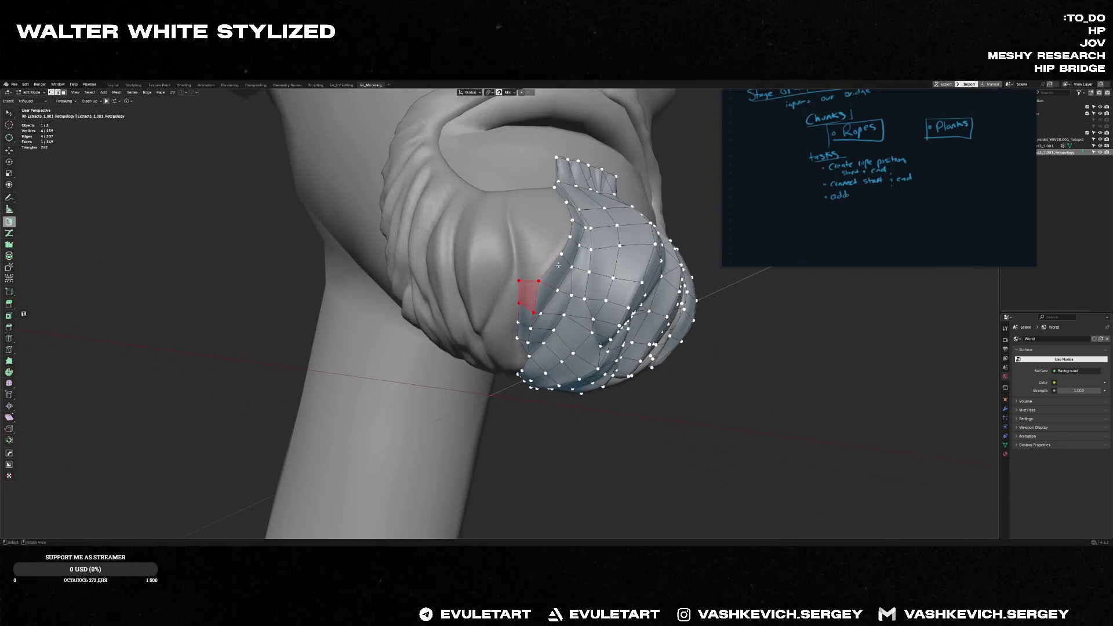
pyautogui.keyDown('ctrl'); pyautogui.click(539, 251); pyautogui.keyUp('ctrl')
pyautogui.keyDown('ctrl'); pyautogui.click(539, 221); pyautogui.keyUp('ctrl')
pyautogui.keyDown('ctrl'); pyautogui.click(572, 221); pyautogui.keyUp('ctrl')
pyautogui.moveTo(572, 220); pyautogui.dragTo(564, 188, button='middle')
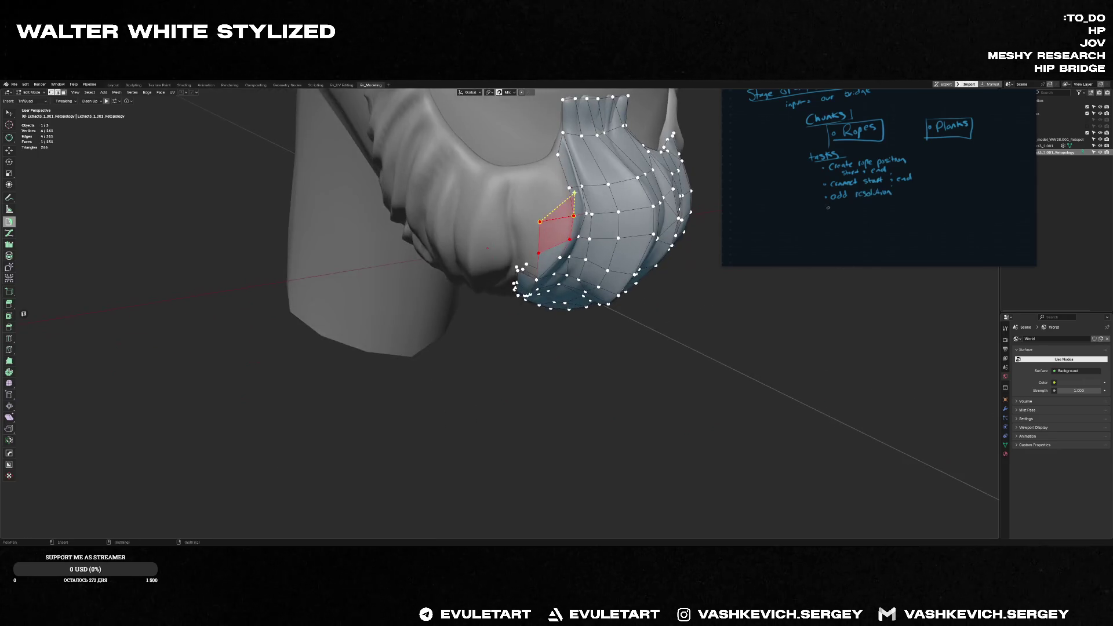
pyautogui.keyDown('ctrl'); pyautogui.click(539, 163); pyautogui.keyUp('ctrl')
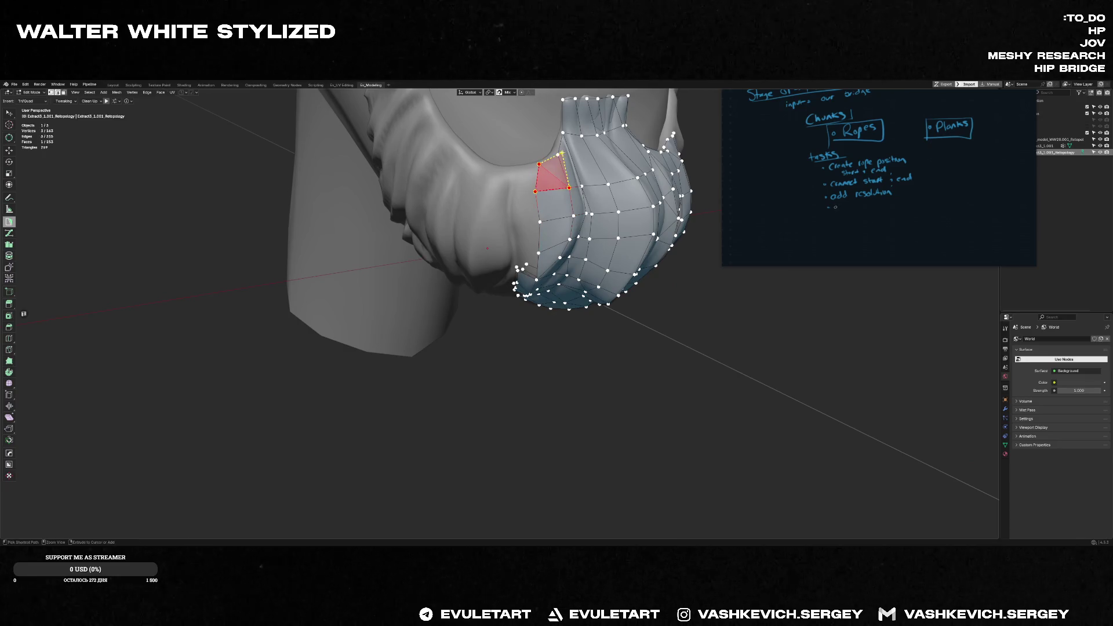
pyautogui.keyDown('ctrl'); pyautogui.click(514, 170); pyautogui.keyUp('ctrl')
pyautogui.keyDown('ctrl'); pyautogui.click(539, 220); pyautogui.keyUp('ctrl')
pyautogui.moveTo(519, 250)
pyautogui.mouseDown(button='middle')
pyautogui.moveTo(535, 225)
pyautogui.moveTo(503, 304)
pyautogui.moveTo(452, 352)
pyautogui.moveTo(503, 228)
pyautogui.moveTo(474, 278)
pyautogui.mouseUp(button='middle')
pyautogui.keyDown('ctrl'); pyautogui.click(518, 276); pyautogui.keyUp('ctrl')
pyautogui.scroll(2, 503, 228)
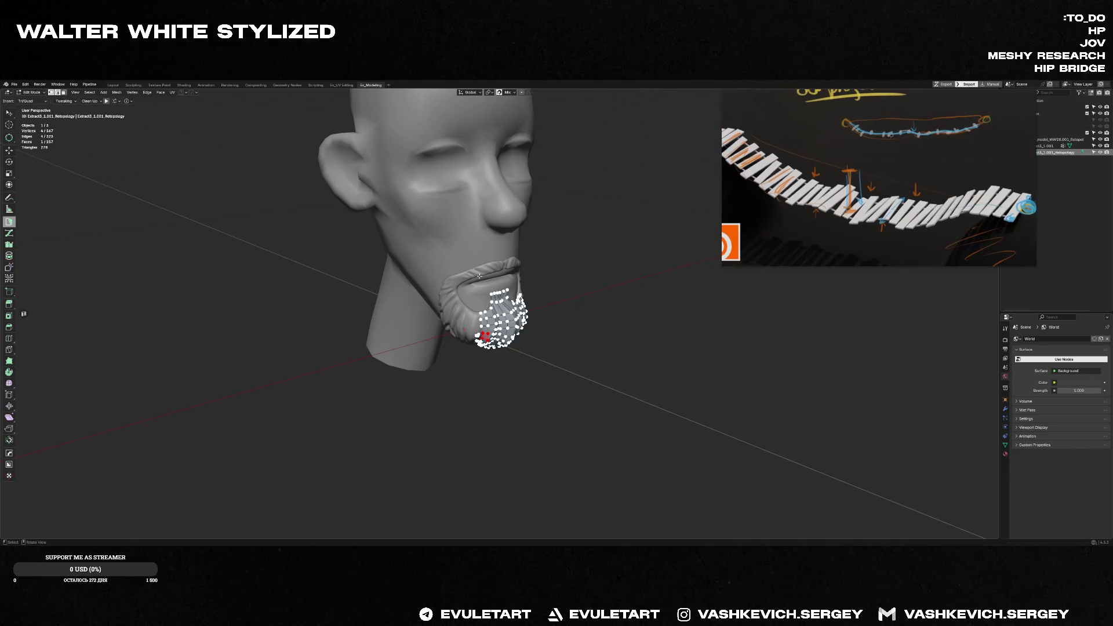
pyautogui.scroll(4, 474, 278)
pyautogui.scroll(-4, 474, 278)
# - Add a vertex near the mouth corner and complete it into a quad on the upper left edge
pyautogui.moveTo(473, 279)
pyautogui.mouseDown(button='middle')
pyautogui.moveTo(450, 262)
pyautogui.moveTo(462, 273)
pyautogui.mouseUp(button='middle')
pyautogui.scroll(3, 451, 261)
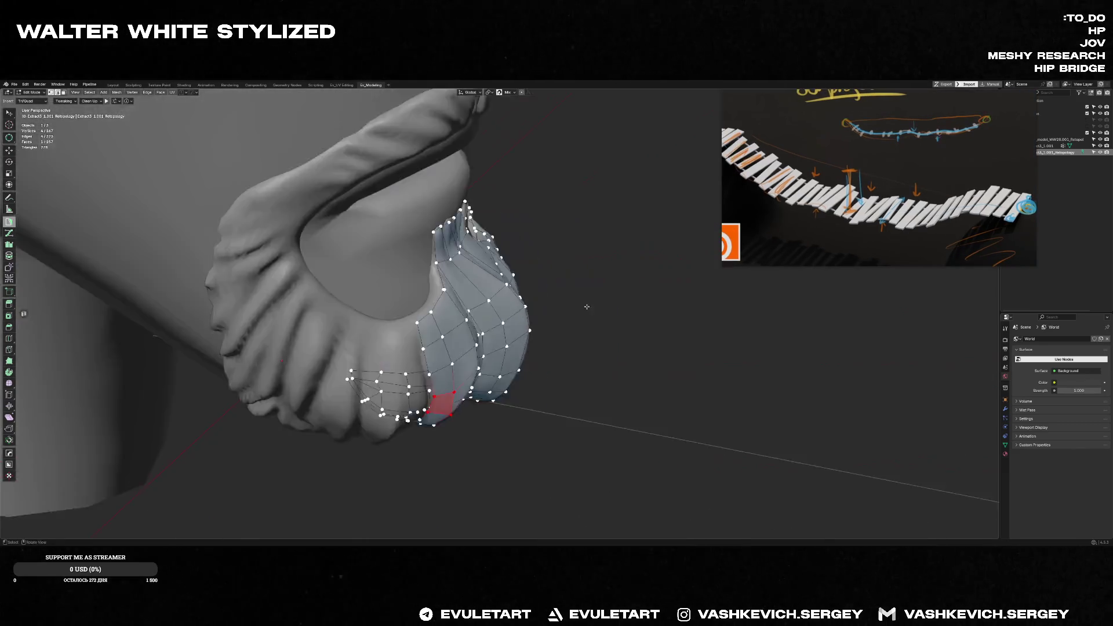
pyautogui.scroll(2, 462, 272)
pyautogui.scroll(4, 461, 272)
pyautogui.scroll(-4, 461, 271)
pyautogui.moveTo(462, 272); pyautogui.dragTo(503, 346, button='middle')
pyautogui.scroll(2, 463, 368)
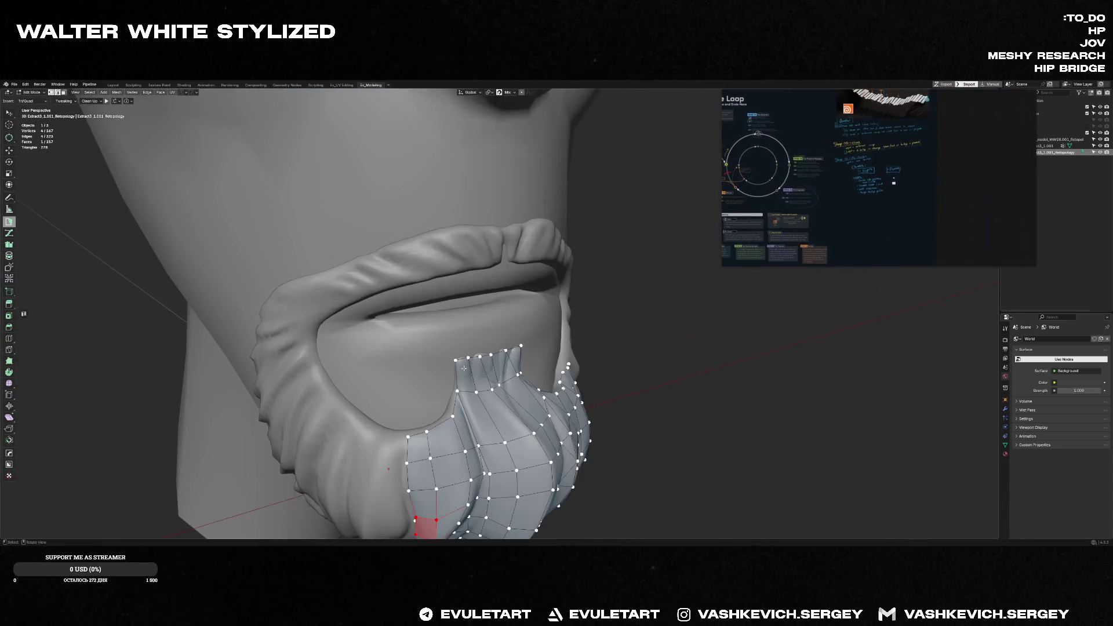
pyautogui.moveTo(594, 417)
pyautogui.mouseDown(button='middle')
pyautogui.moveTo(452, 428)
pyautogui.moveTo(431, 409)
pyautogui.mouseUp(button='middle')
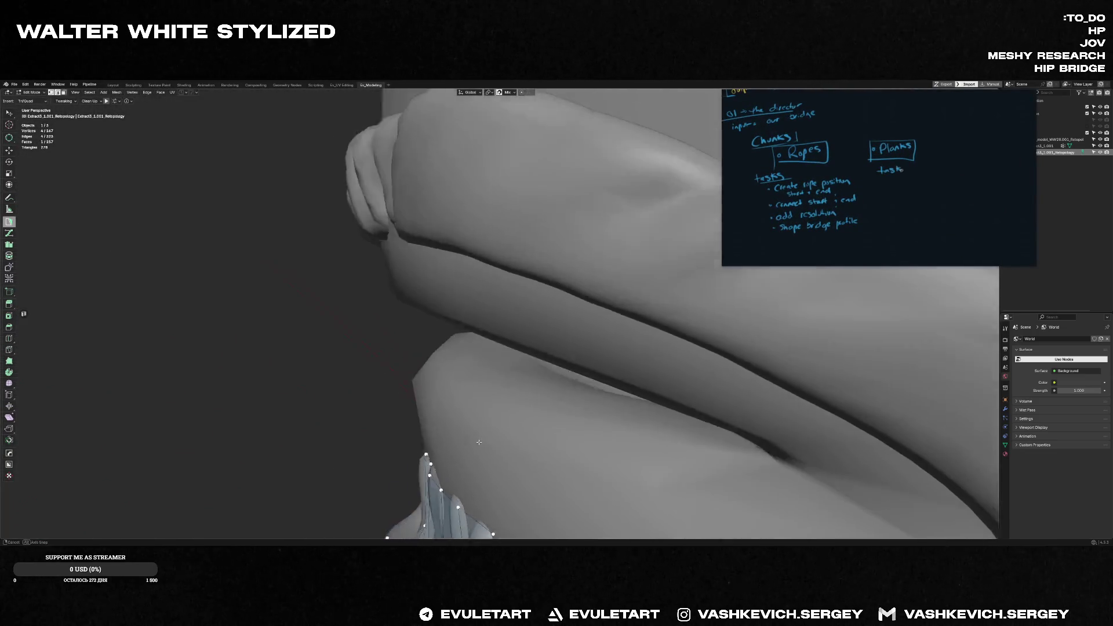
pyautogui.scroll(-5, 430, 408)
pyautogui.scroll(4, 430, 408)
pyautogui.moveTo(438, 371)
pyautogui.mouseDown(button='middle')
pyautogui.moveTo(428, 392)
pyautogui.moveTo(462, 374)
pyautogui.moveTo(473, 380)
pyautogui.moveTo(435, 417)
pyautogui.moveTo(467, 425)
pyautogui.mouseUp(button='middle')
pyautogui.keyDown('ctrl'); pyautogui.click(434, 417); pyautogui.keyUp('ctrl')
pyautogui.keyDown('ctrl'); pyautogui.click(430, 428); pyautogui.keyUp('ctrl')
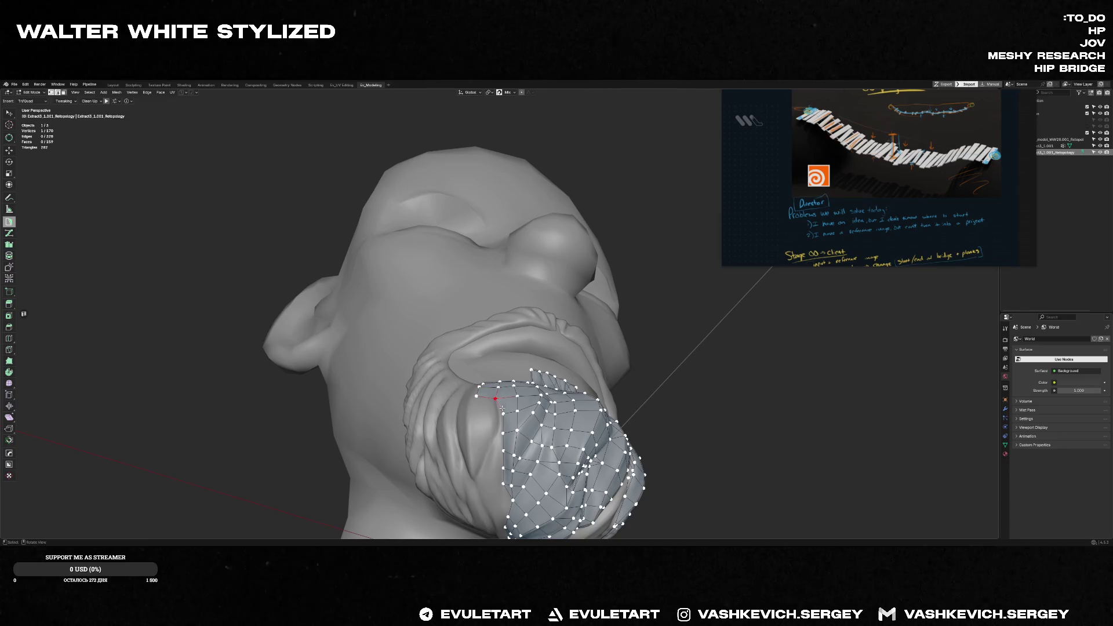
pyautogui.moveTo(495, 409)
pyautogui.mouseDown(button='middle')
pyautogui.moveTo(492, 469)
pyautogui.moveTo(481, 470)
pyautogui.mouseUp(button='middle')
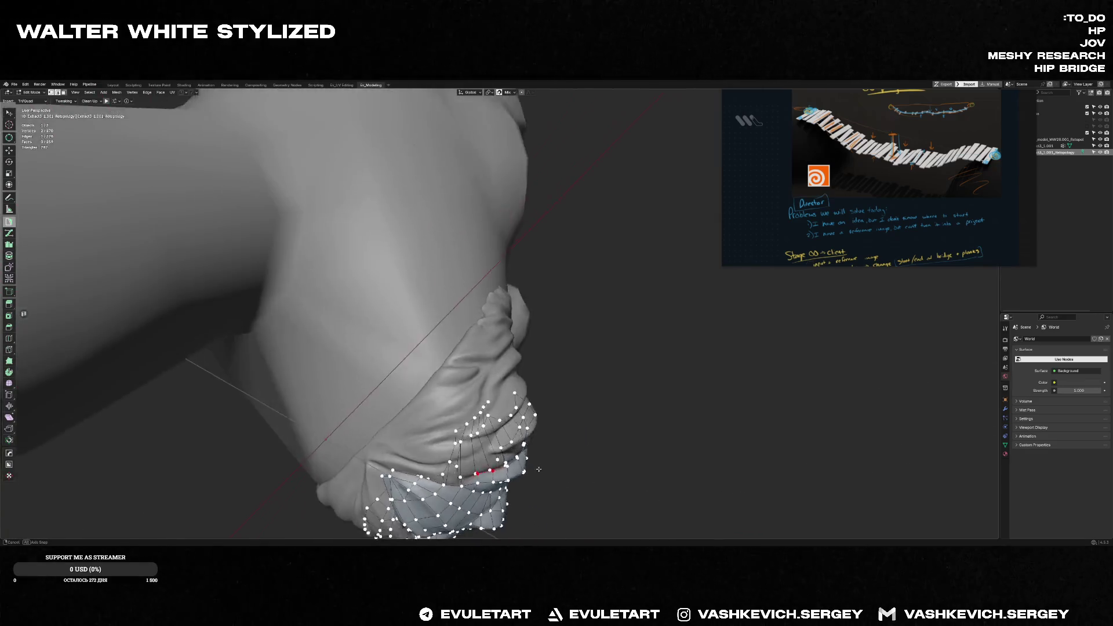
# - Close a triangular gap and extrude new faces down the goatee's side gap
pyautogui.click(460, 468)
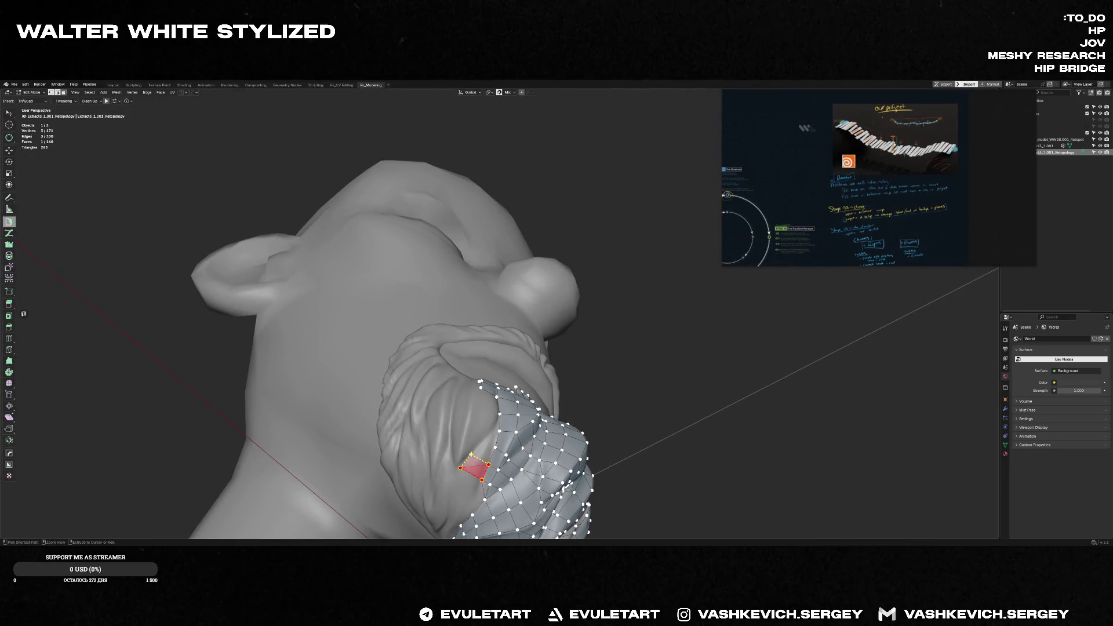
pyautogui.keyDown('ctrl'); pyautogui.click(499, 415); pyautogui.keyUp('ctrl')
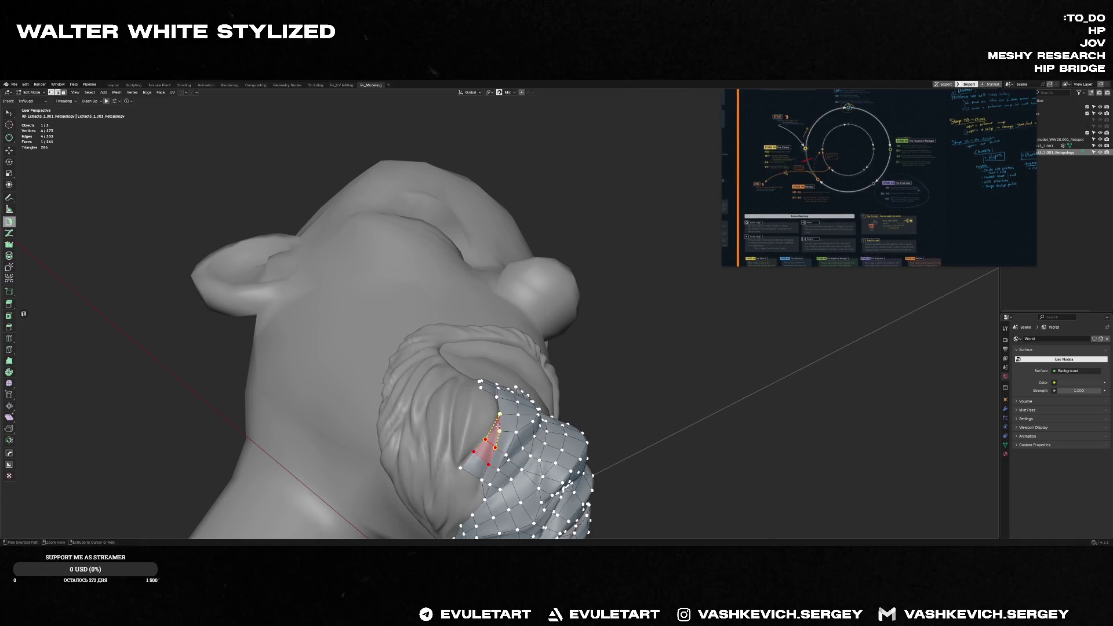
pyautogui.moveTo(487, 442); pyautogui.dragTo(465, 466, button='middle')
pyautogui.press('e')
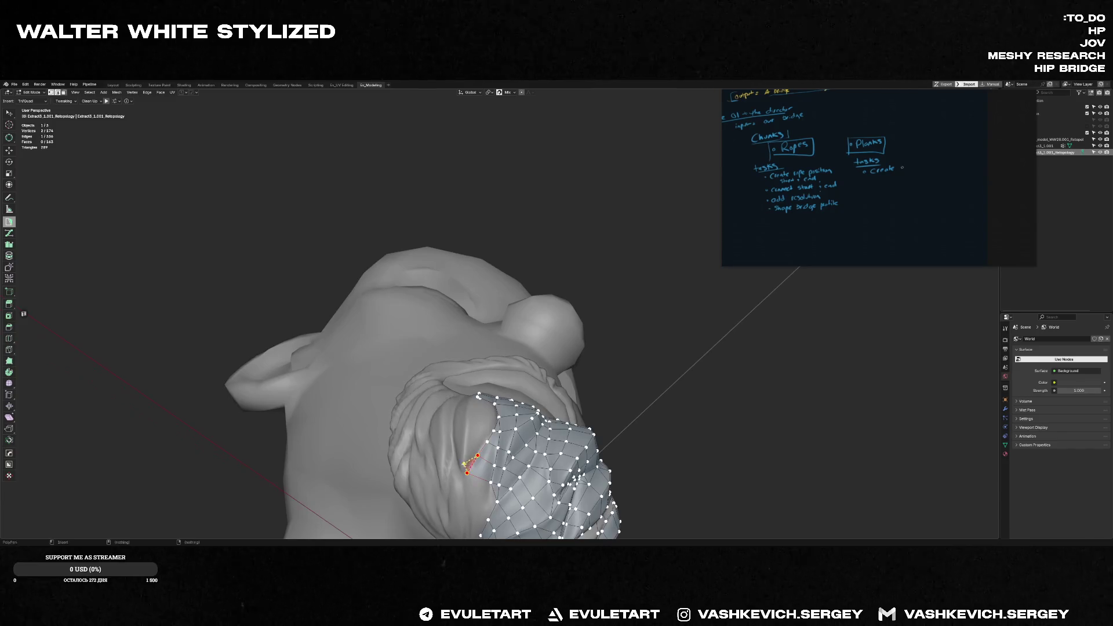
pyautogui.click(467, 447)
pyautogui.press('e')
pyautogui.moveTo(467, 446); pyautogui.dragTo(471, 434, button='middle')
pyautogui.click(466, 425)
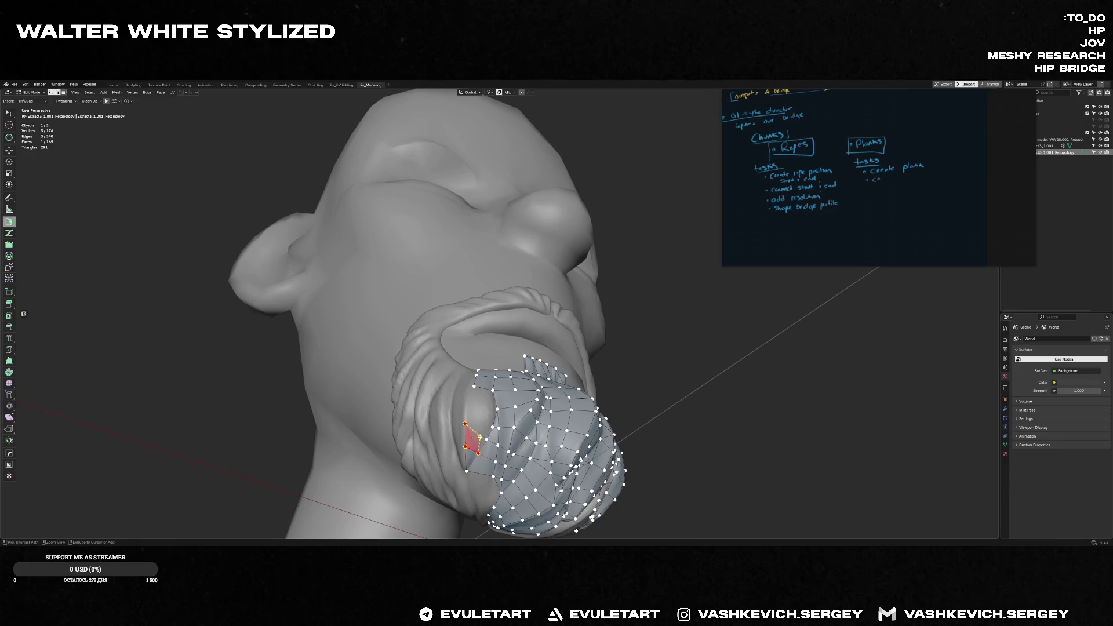
pyautogui.click(467, 404)
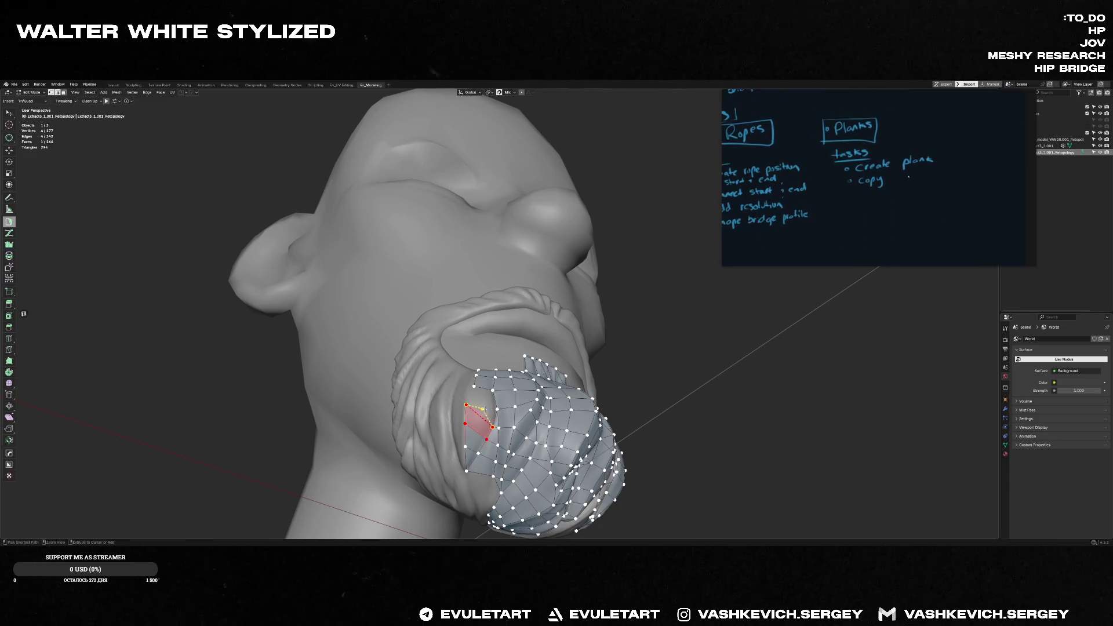
# - Continue the face strip along the lower side edge and back up the goatee's side
pyautogui.moveTo(492, 427); pyautogui.dragTo(441, 440, button='middle')
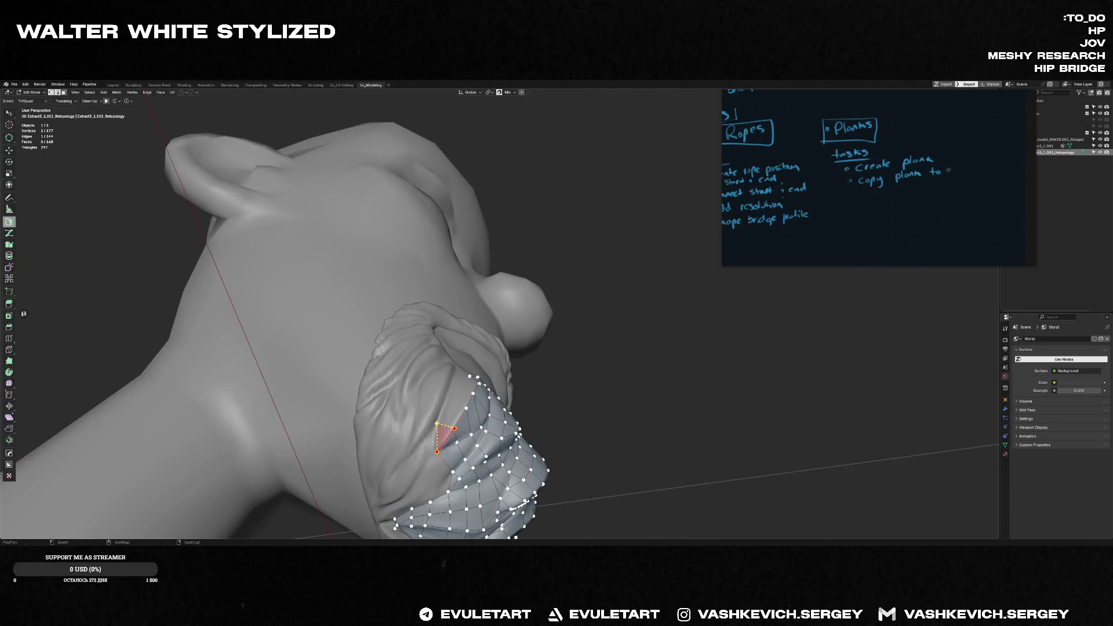
pyautogui.click(439, 425)
pyautogui.moveTo(445, 426)
pyautogui.mouseDown(button='middle')
pyautogui.moveTo(456, 419)
pyautogui.moveTo(447, 408)
pyautogui.mouseUp(button='middle')
pyautogui.keyDown('ctrl'); pyautogui.click(446, 407); pyautogui.keyUp('ctrl')
pyautogui.keyDown('ctrl'); pyautogui.click(461, 389); pyautogui.keyUp('ctrl')
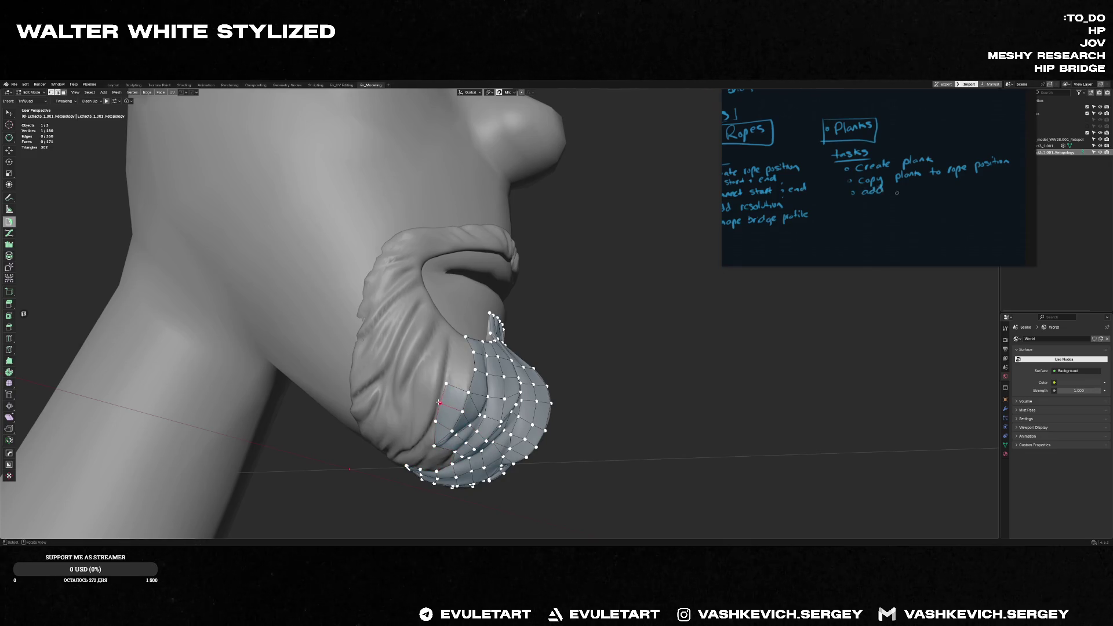
pyautogui.moveTo(439, 402); pyautogui.dragTo(459, 365, button='middle')
pyautogui.keyDown('ctrl'); pyautogui.click(458, 364); pyautogui.keyUp('ctrl')
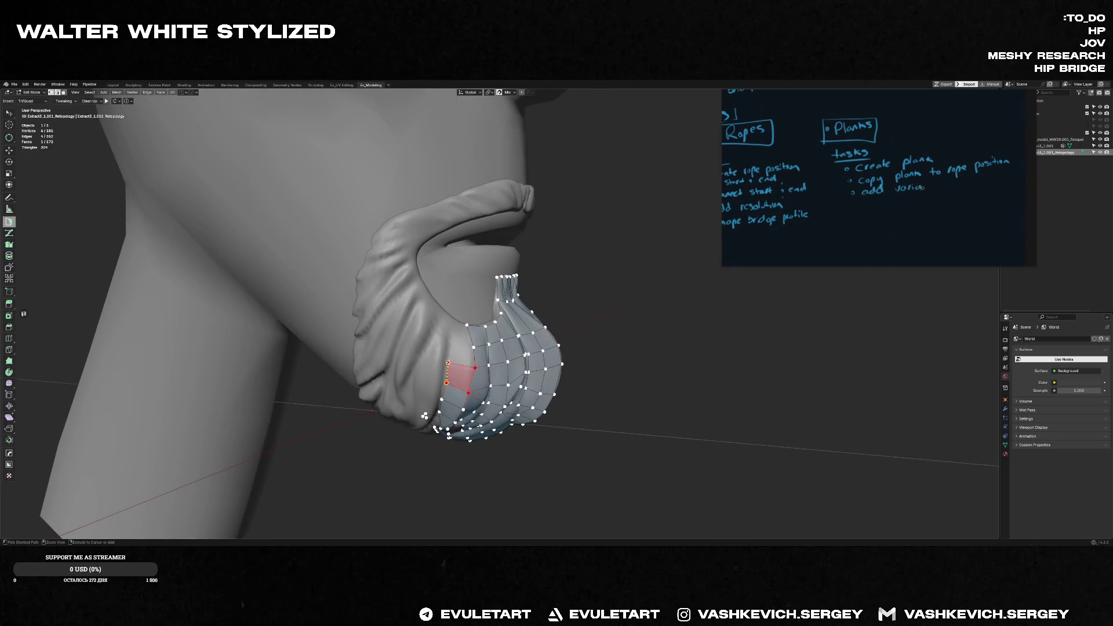
pyautogui.keyDown('ctrl'); pyautogui.click(451, 345); pyautogui.keyUp('ctrl')
pyautogui.moveTo(453, 330)
pyautogui.mouseDown(button='middle')
pyautogui.moveTo(456, 313)
pyautogui.moveTo(470, 359)
pyautogui.moveTo(522, 372)
pyautogui.mouseUp(button='middle')
pyautogui.keyDown('ctrl'); pyautogui.click(455, 312); pyautogui.keyUp('ctrl')
pyautogui.scroll(3, 522, 372)
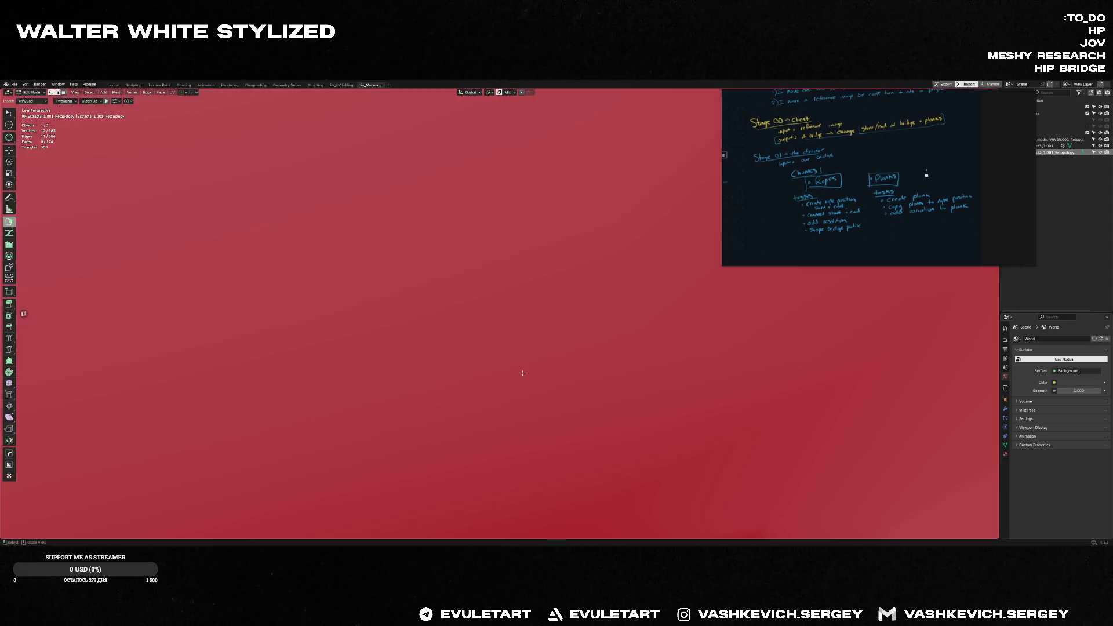
pyautogui.scroll(-3, 522, 372)
# - Clear the selection and add faces across the goatee's underside gap
pyautogui.moveTo(509, 348)
pyautogui.mouseDown(button='middle')
pyautogui.moveTo(503, 375)
pyautogui.moveTo(531, 439)
pyautogui.mouseUp(button='middle')
pyautogui.hotkey('alt', 'a')
pyautogui.click(520, 429)
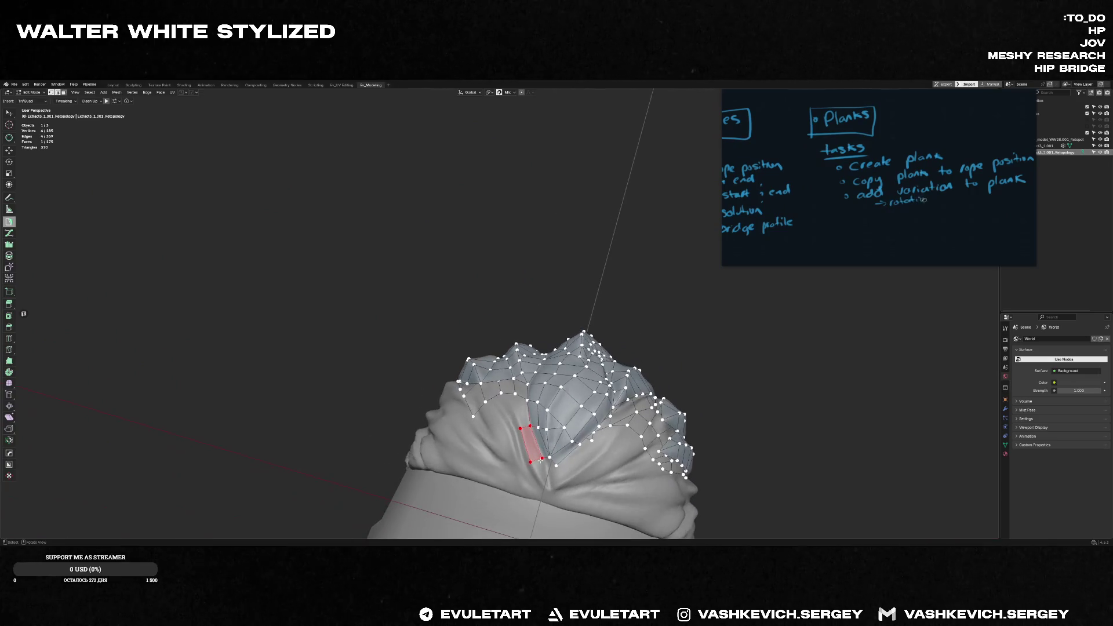
pyautogui.keyDown('ctrl'); pyautogui.click(539, 483); pyautogui.keyUp('ctrl')
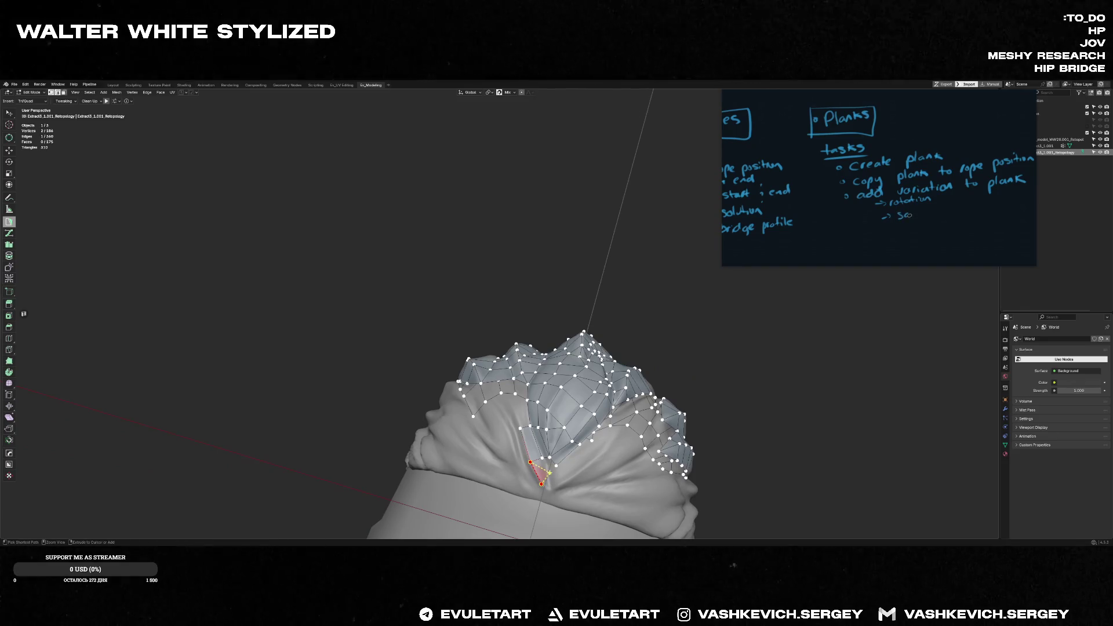
pyautogui.keyDown('ctrl'); pyautogui.click(546, 458); pyautogui.keyUp('ctrl')
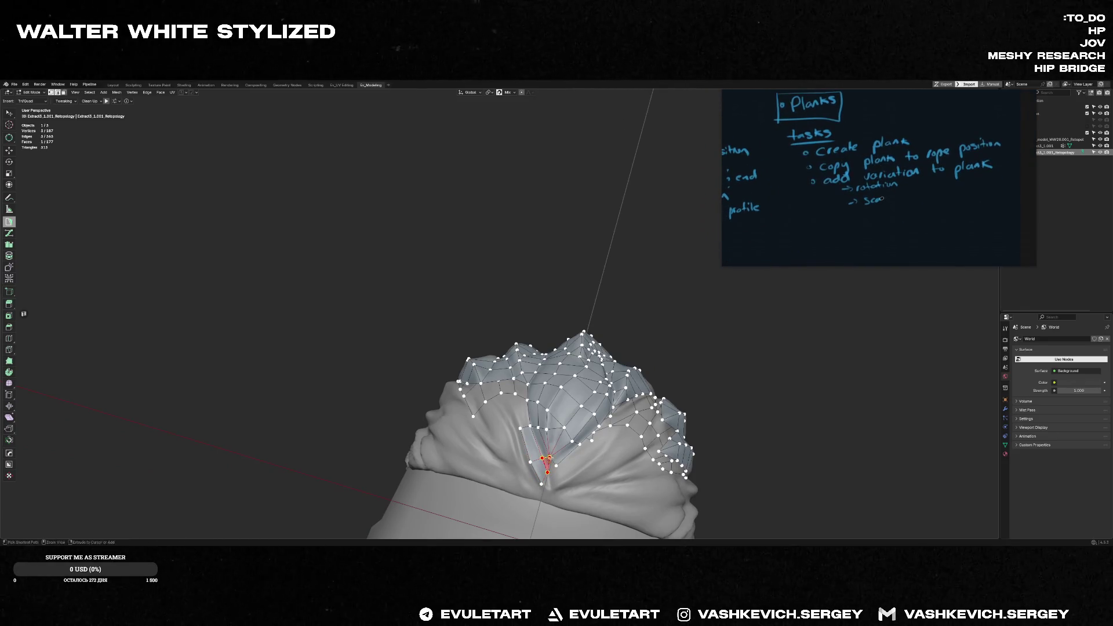
pyautogui.keyDown('ctrl'); pyautogui.click(554, 465); pyautogui.keyUp('ctrl')
pyautogui.keyDown('shift'); pyautogui.click(547, 472); pyautogui.keyUp('shift')
pyautogui.moveTo(549, 488); pyautogui.dragTo(504, 382, button='middle')
pyautogui.keyDown('ctrl'); pyautogui.click(530, 429); pyautogui.keyUp('ctrl')
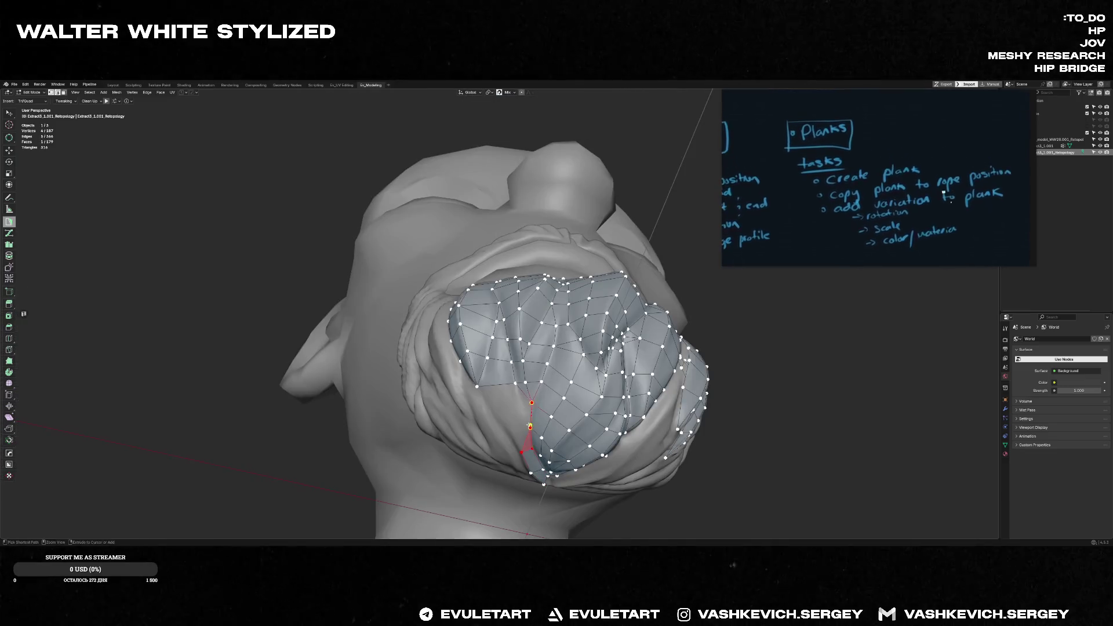
pyautogui.keyDown('ctrl'); pyautogui.click(530, 428); pyautogui.keyUp('ctrl')
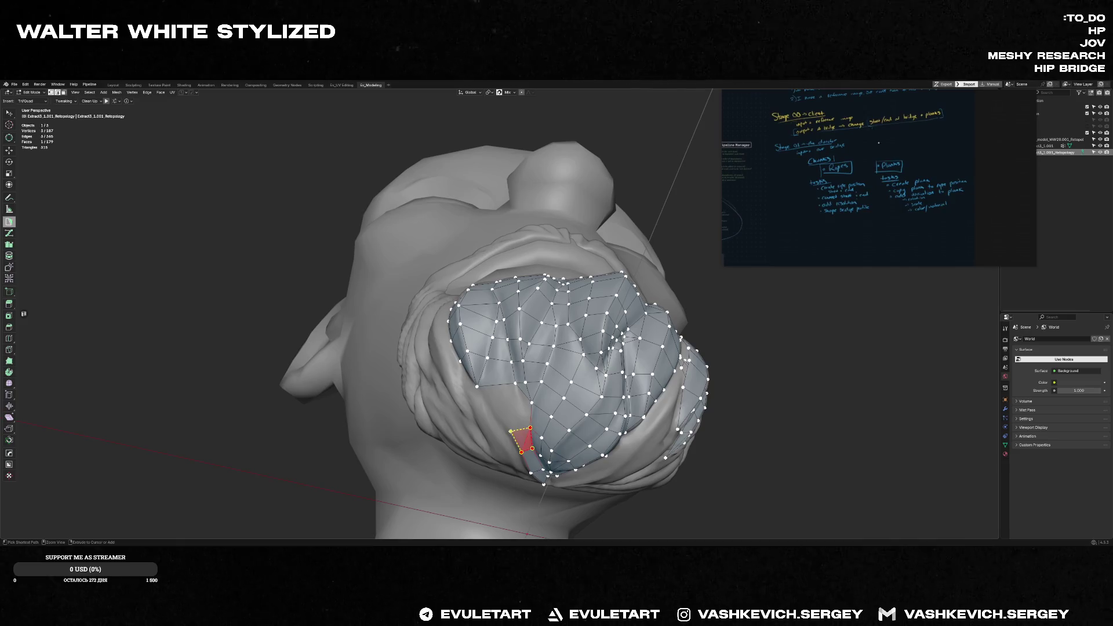
# - Nudge a new vertex into place and fill the remaining triangular gap with a face
pyautogui.moveTo(530, 403); pyautogui.dragTo(498, 406, button='middle')
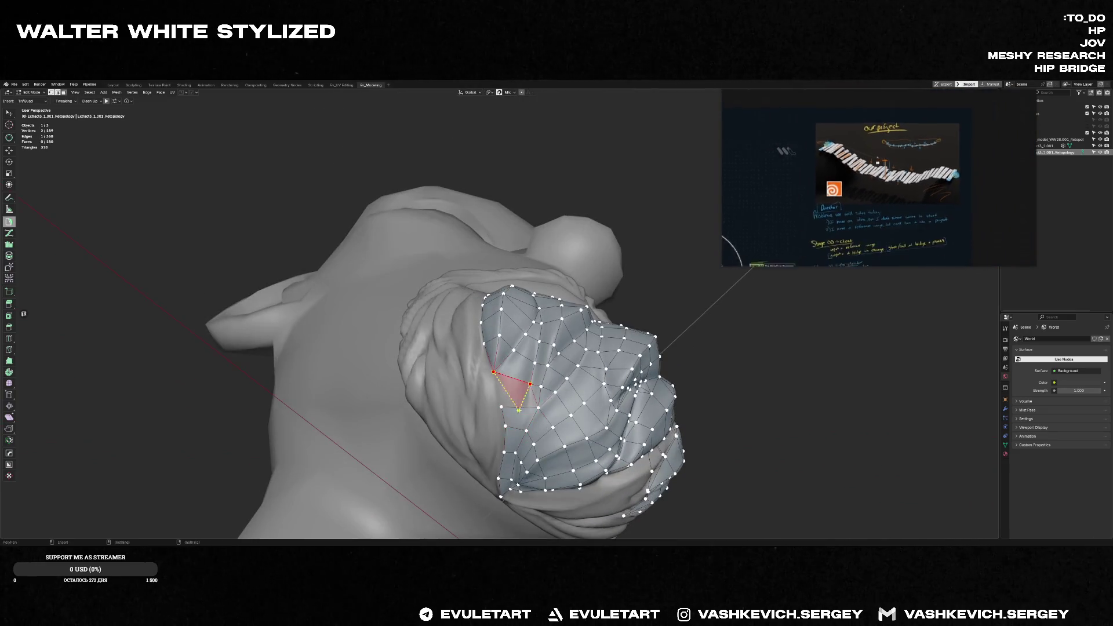
pyautogui.moveTo(500, 409)
pyautogui.mouseDown(button='middle')
pyautogui.moveTo(468, 392)
pyautogui.moveTo(570, 380)
pyautogui.moveTo(509, 323)
pyautogui.moveTo(529, 316)
pyautogui.moveTo(521, 409)
pyautogui.moveTo(560, 406)
pyautogui.moveTo(493, 403)
pyautogui.mouseUp(button='middle')
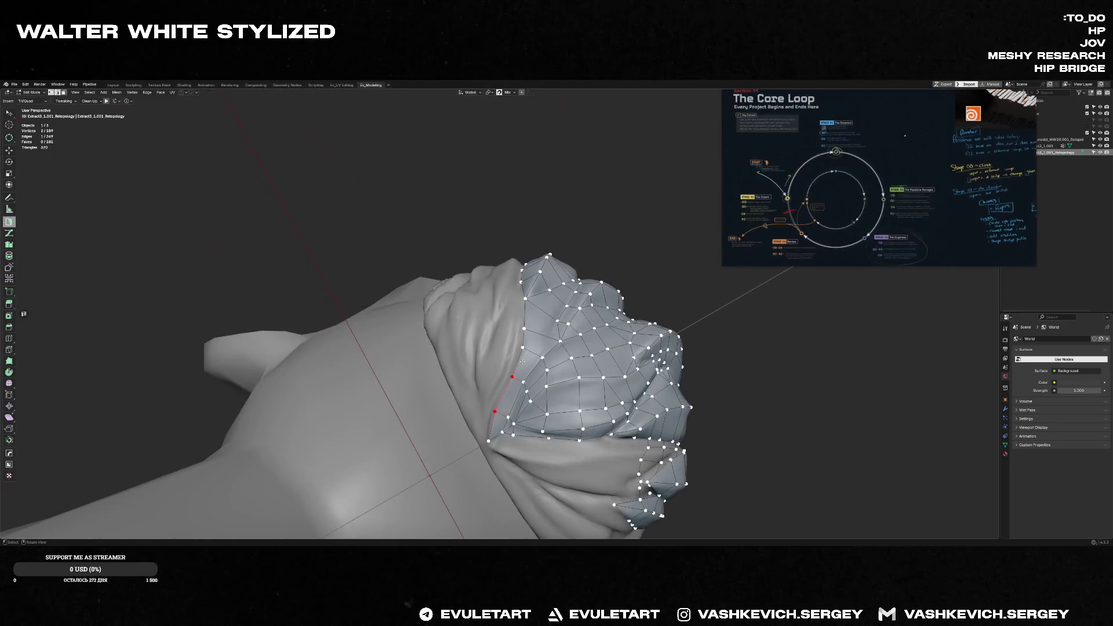
pyautogui.moveTo(513, 347); pyautogui.dragTo(518, 327)
pyautogui.moveTo(518, 326); pyautogui.dragTo(526, 287, button='middle')
pyautogui.moveTo(522, 294); pyautogui.dragTo(523, 295)
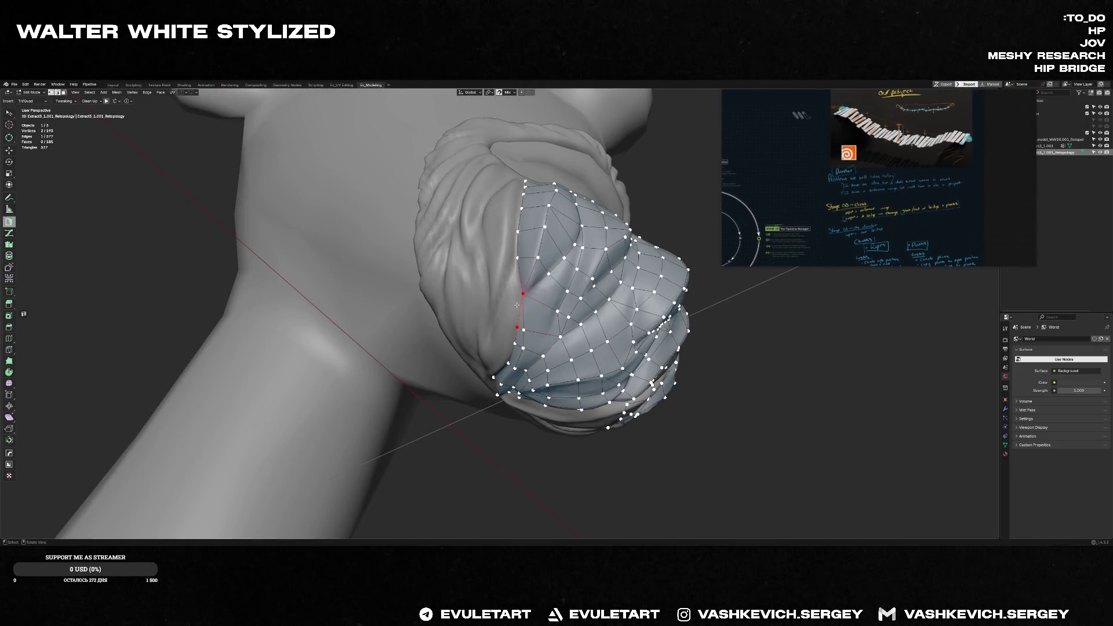
pyautogui.keyDown('ctrl'); pyautogui.click(510, 289); pyautogui.keyUp('ctrl')
# - Add faces down the side edge, turning a triangle into a quad with another quad below
pyautogui.keyDown('ctrl'); pyautogui.click(506, 324); pyautogui.keyUp('ctrl')
pyautogui.moveTo(507, 340); pyautogui.dragTo(500, 311, button='middle')
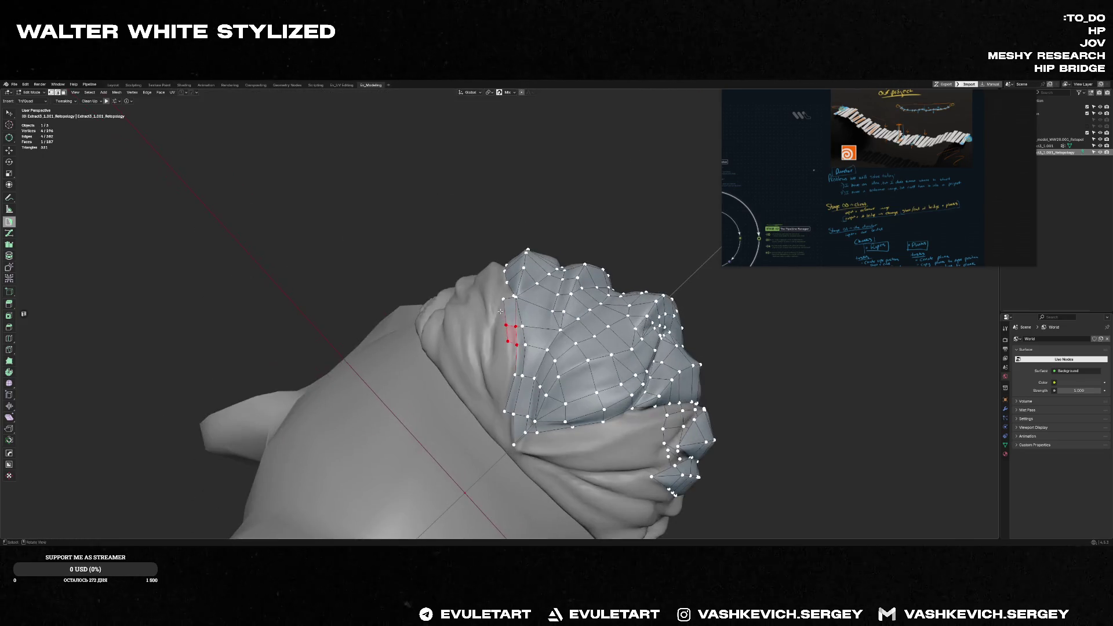
pyautogui.keyDown('ctrl'); pyautogui.click(507, 371); pyautogui.keyUp('ctrl')
pyautogui.keyDown('ctrl'); pyautogui.click(514, 373); pyautogui.keyUp('ctrl')
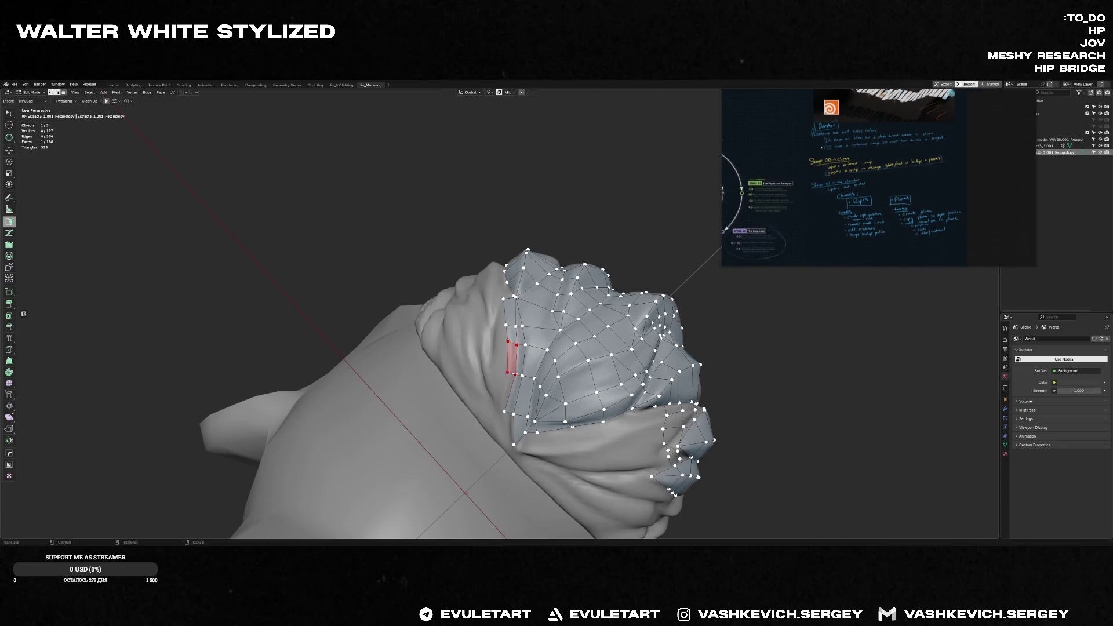
pyautogui.keyDown('ctrl'); pyautogui.click(499, 405); pyautogui.keyUp('ctrl')
# - Commit a vertex move, place a new side-edge vertex and add a quad there
pyautogui.moveTo(499, 405)
pyautogui.mouseDown(button='middle')
pyautogui.moveTo(521, 328)
pyautogui.moveTo(381, 395)
pyautogui.moveTo(446, 333)
pyautogui.moveTo(514, 315)
pyautogui.mouseUp(button='middle')
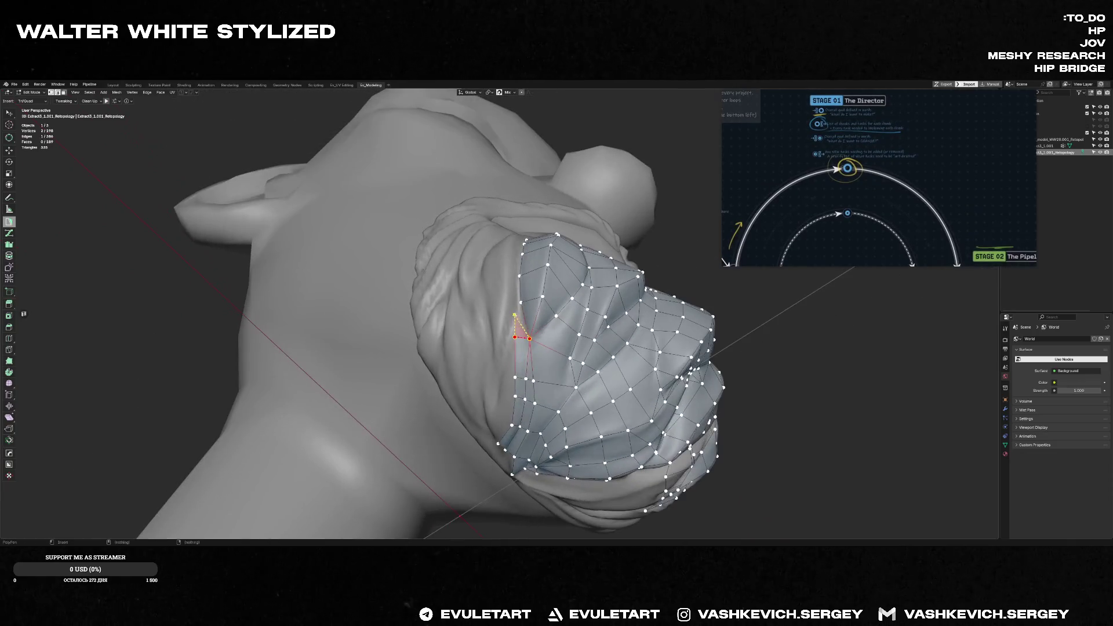
pyautogui.click(519, 302)
pyautogui.keyDown('ctrl'); pyautogui.moveTo(499, 321); pyautogui.dragTo(505, 300); pyautogui.keyUp('ctrl')
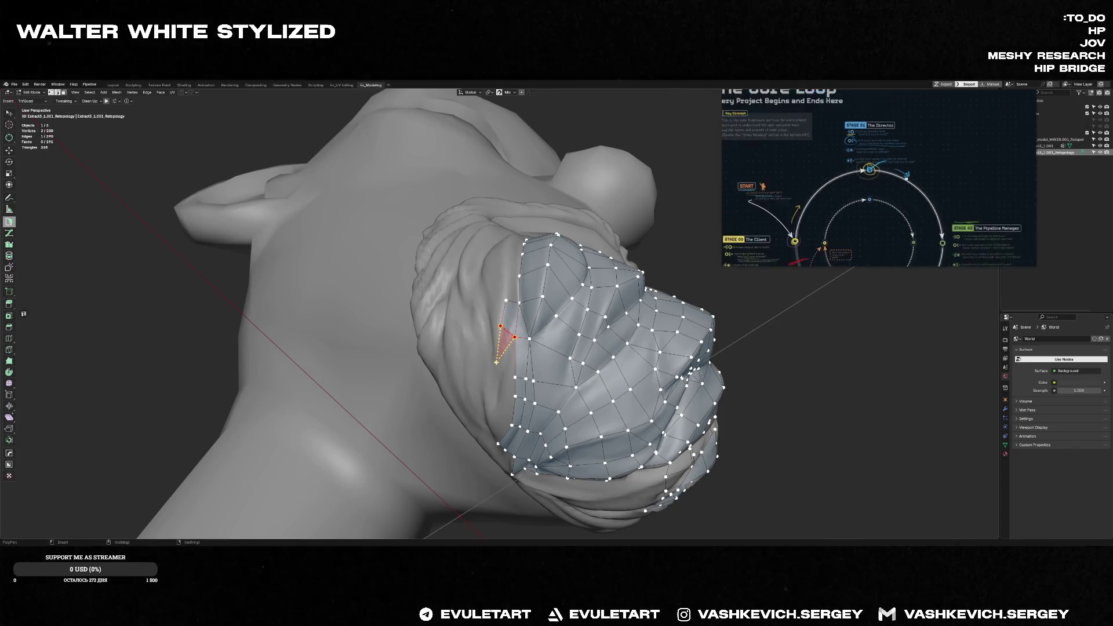
pyautogui.moveTo(509, 331)
pyautogui.mouseDown(button='middle')
pyautogui.moveTo(519, 299)
pyautogui.moveTo(516, 350)
pyautogui.mouseUp(button='middle')
pyautogui.keyDown('ctrl'); pyautogui.click(505, 350); pyautogui.keyUp('ctrl')
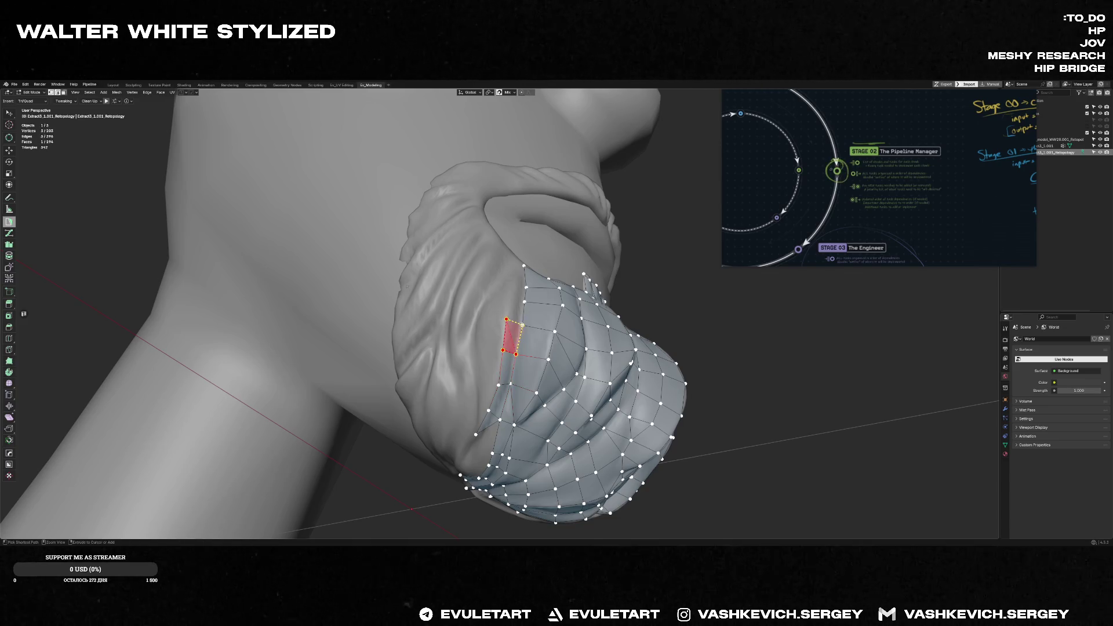
# - Add a quad and a three-vertex fill on the side, then extend edges from a single vertex
pyautogui.moveTo(522, 302); pyautogui.dragTo(517, 289, button='middle')
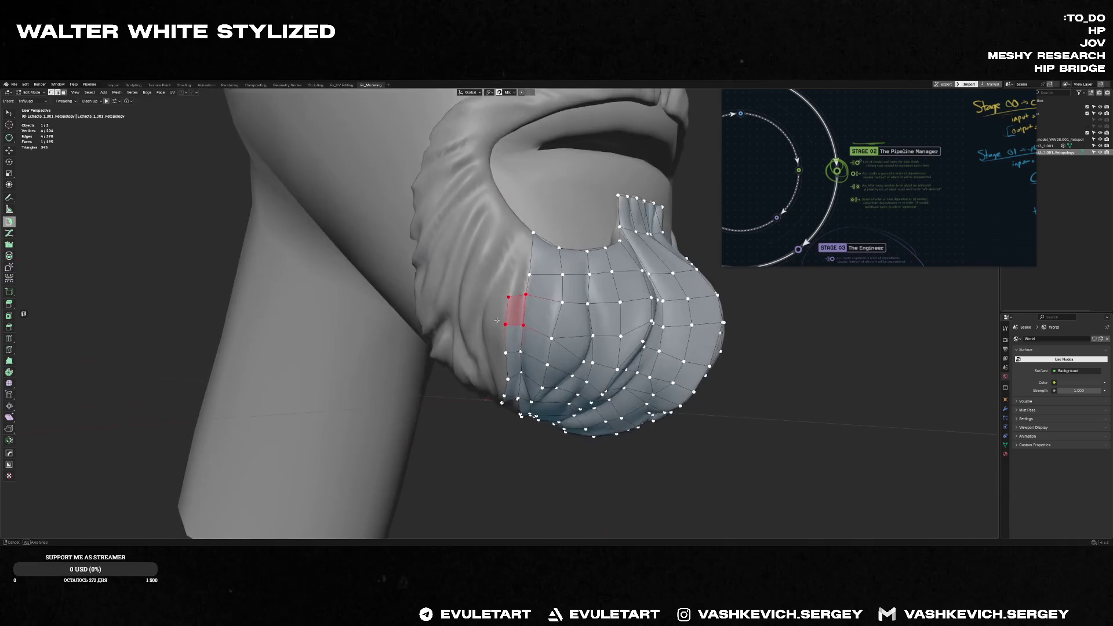
pyautogui.keyDown('ctrl'); pyautogui.click(517, 271); pyautogui.keyUp('ctrl')
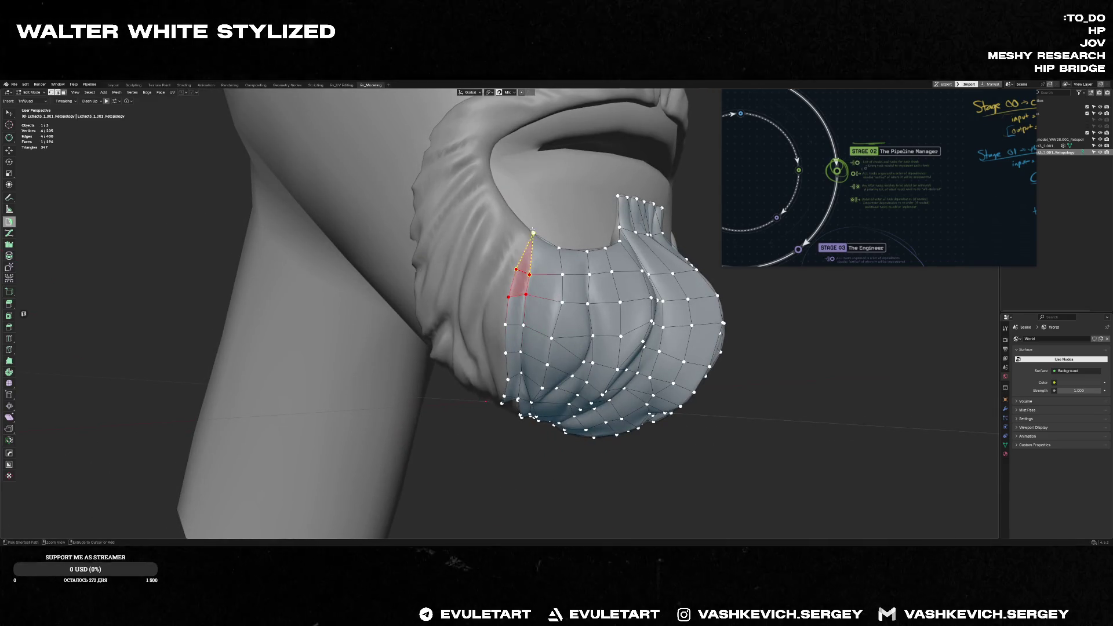
pyautogui.moveTo(533, 233); pyautogui.dragTo(522, 225, button='middle')
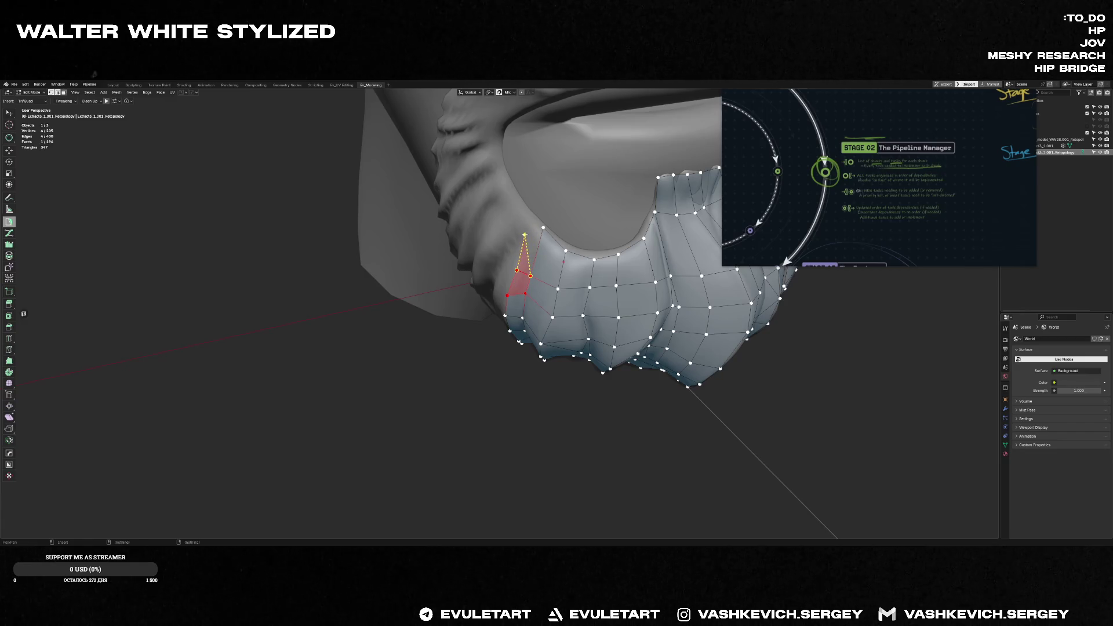
pyautogui.keyDown('ctrl'); pyautogui.click(534, 229); pyautogui.keyUp('ctrl')
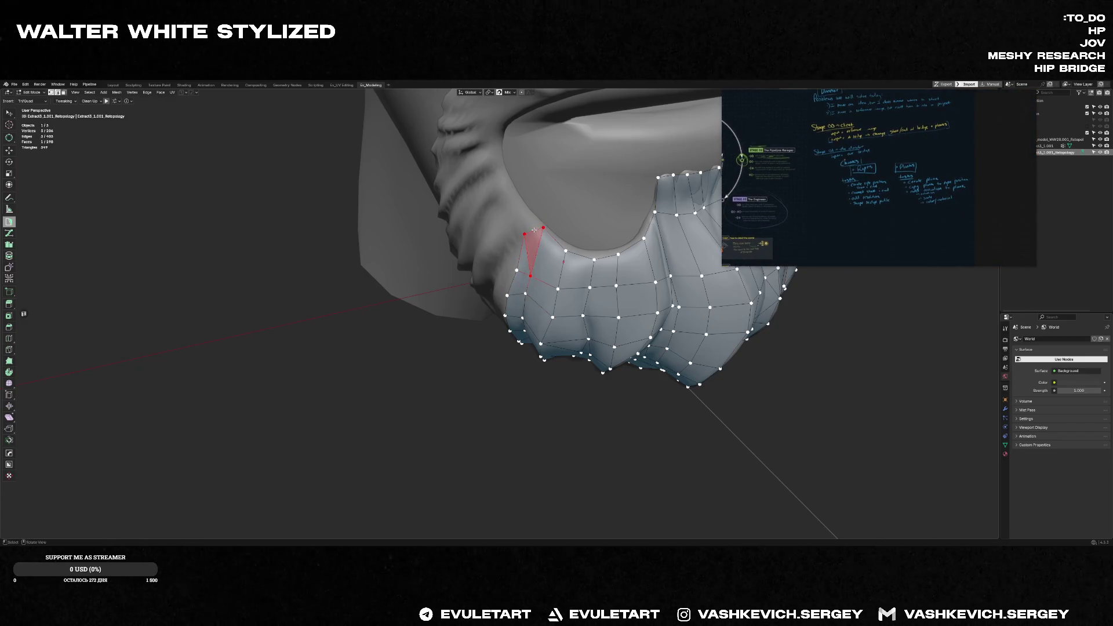
pyautogui.click(531, 275)
pyautogui.moveTo(533, 218); pyautogui.dragTo(529, 231, button='middle')
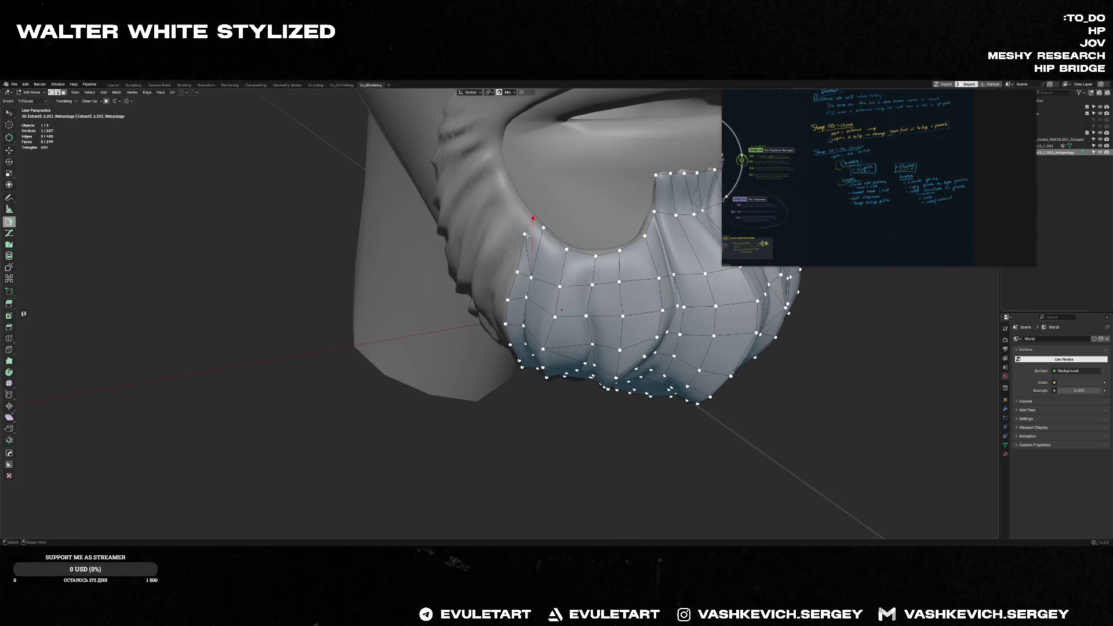
pyautogui.moveTo(530, 230); pyautogui.dragTo(529, 229, button='middle')
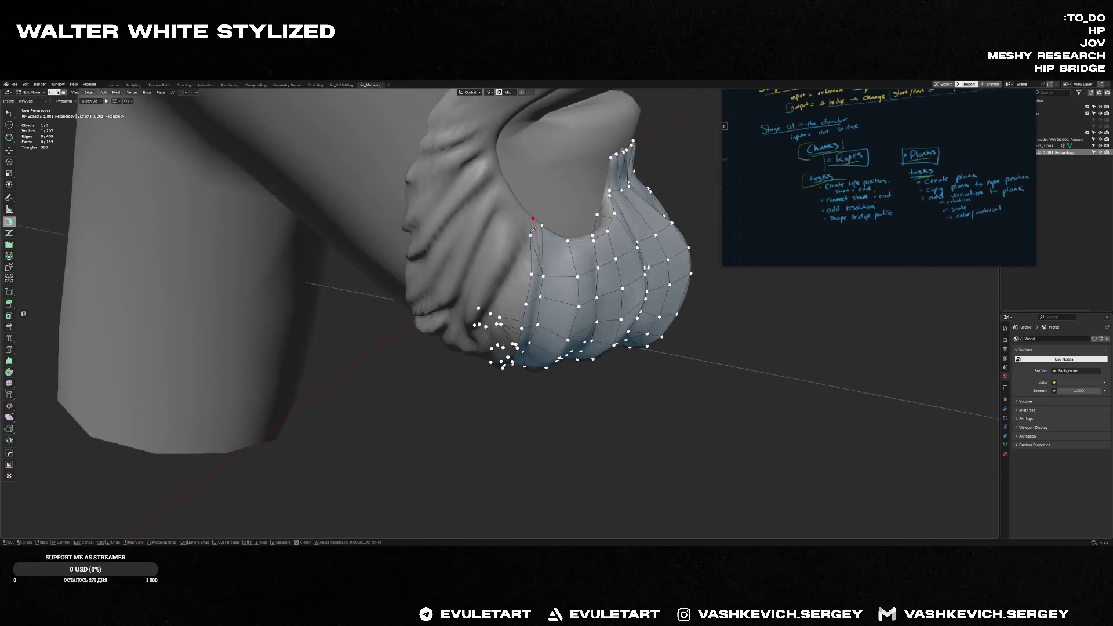
pyautogui.click(533, 218)
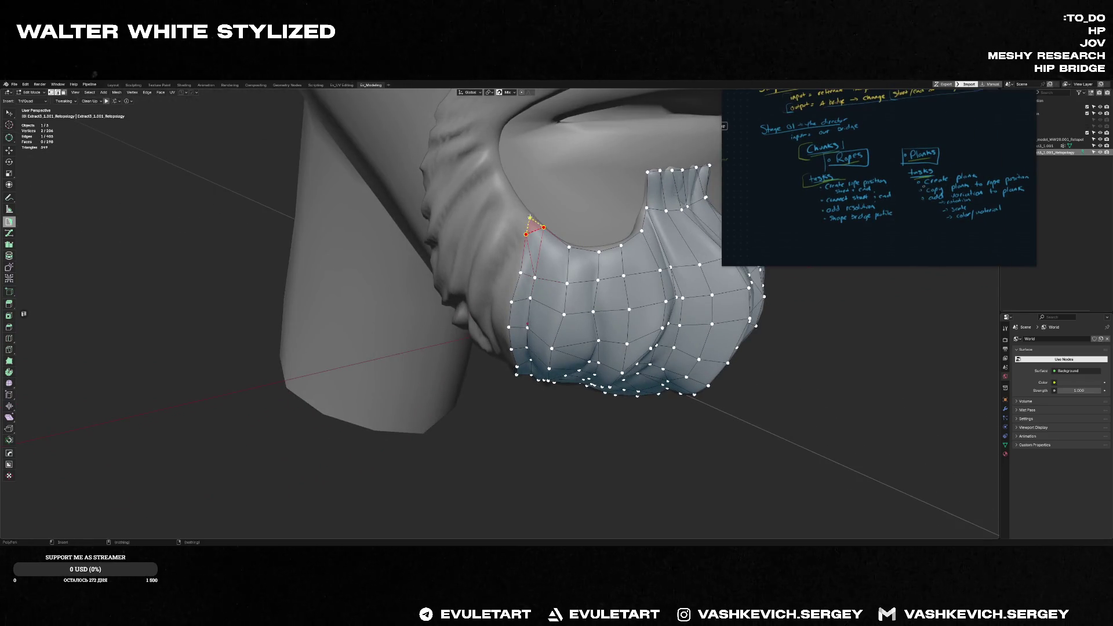
# - Build a chain of quads up the goatee's side border, positioning the last corner vertex
pyautogui.moveTo(530, 214)
pyautogui.mouseDown(button='middle')
pyautogui.moveTo(497, 260)
pyautogui.moveTo(551, 303)
pyautogui.moveTo(542, 325)
pyautogui.mouseUp(button='middle')
pyautogui.keyDown('ctrl'); pyautogui.click(543, 336); pyautogui.keyUp('ctrl')
pyautogui.keyDown('ctrl'); pyautogui.click(568, 307); pyautogui.keyUp('ctrl')
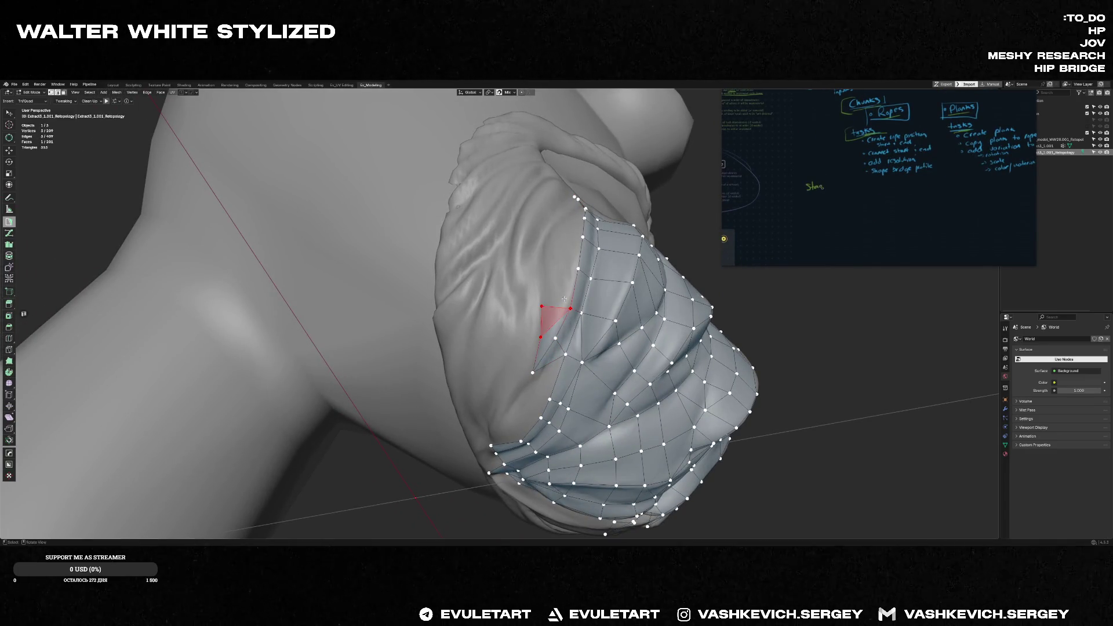
pyautogui.keyDown('ctrl'); pyautogui.click(541, 271); pyautogui.keyUp('ctrl')
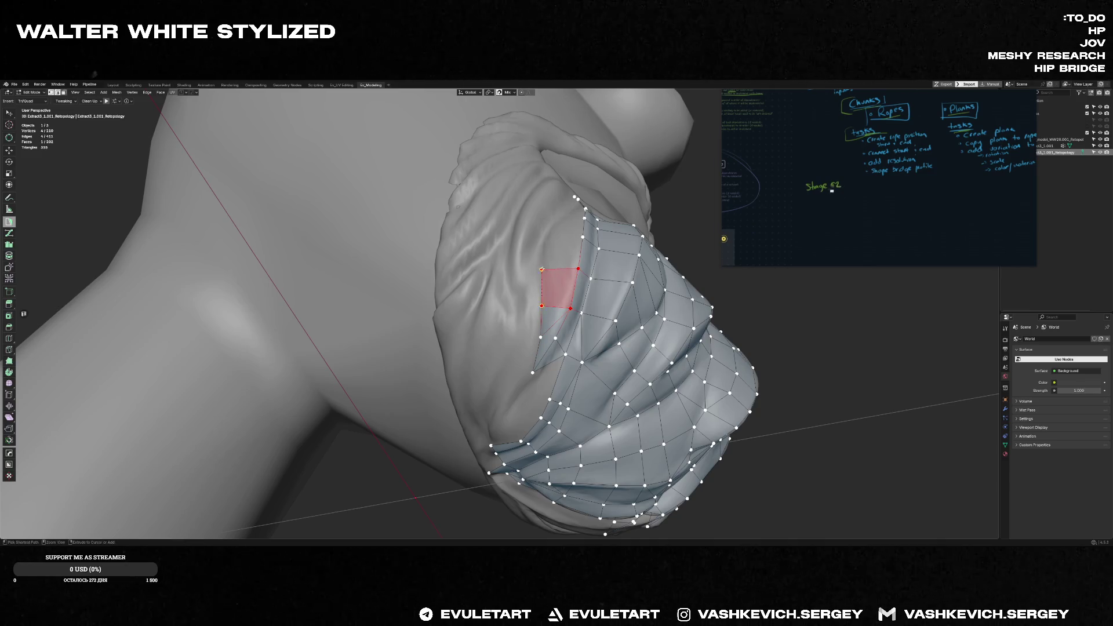
pyautogui.keyDown('ctrl'); pyautogui.click(581, 236); pyautogui.keyUp('ctrl')
pyautogui.moveTo(582, 237); pyautogui.dragTo(573, 259, button='middle')
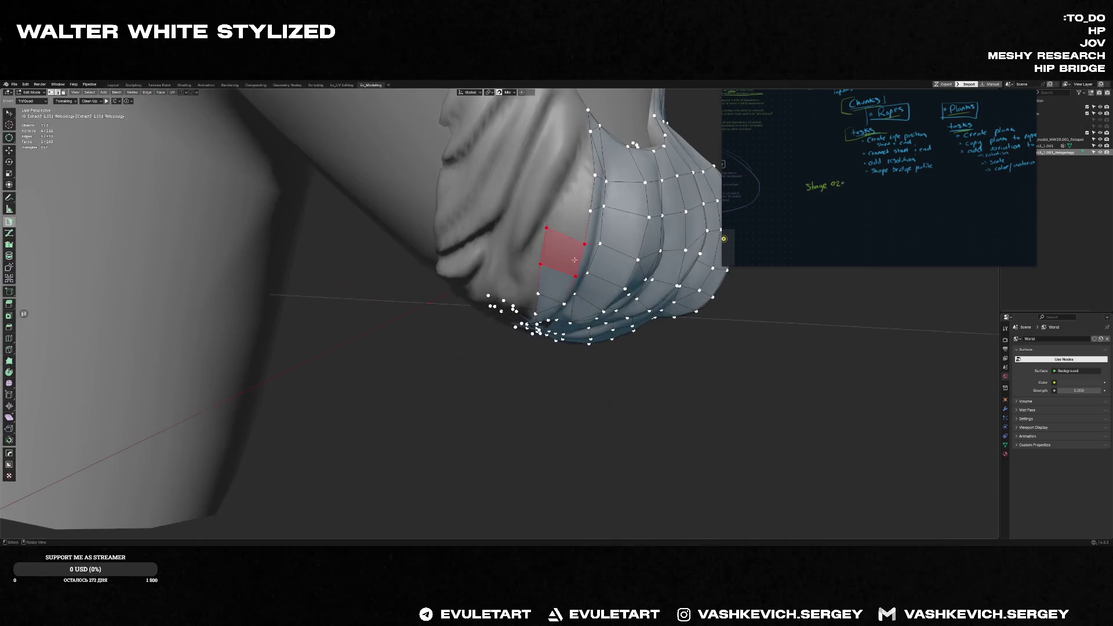
pyautogui.keyDown('ctrl'); pyautogui.click(561, 200); pyautogui.keyUp('ctrl')
pyautogui.moveTo(589, 211); pyautogui.dragTo(589, 210)
# - Fix a previewed face with a new vertex and commit it along the upper left slit
pyautogui.moveTo(590, 211); pyautogui.dragTo(509, 324, button='middle')
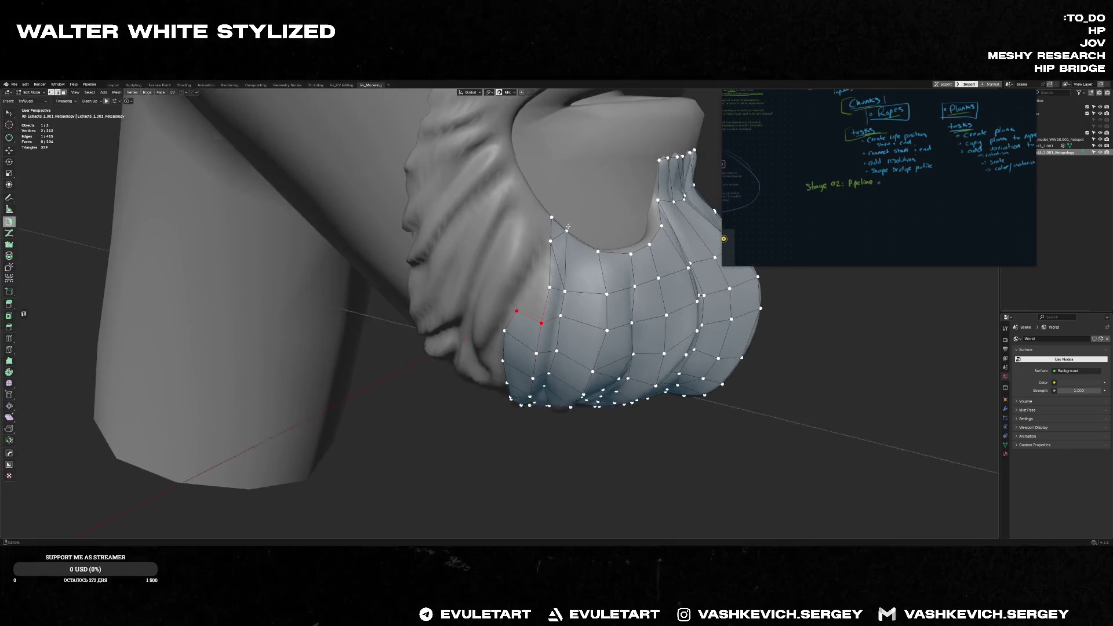
pyautogui.keyDown('ctrl'); pyautogui.click(539, 300); pyautogui.keyUp('ctrl')
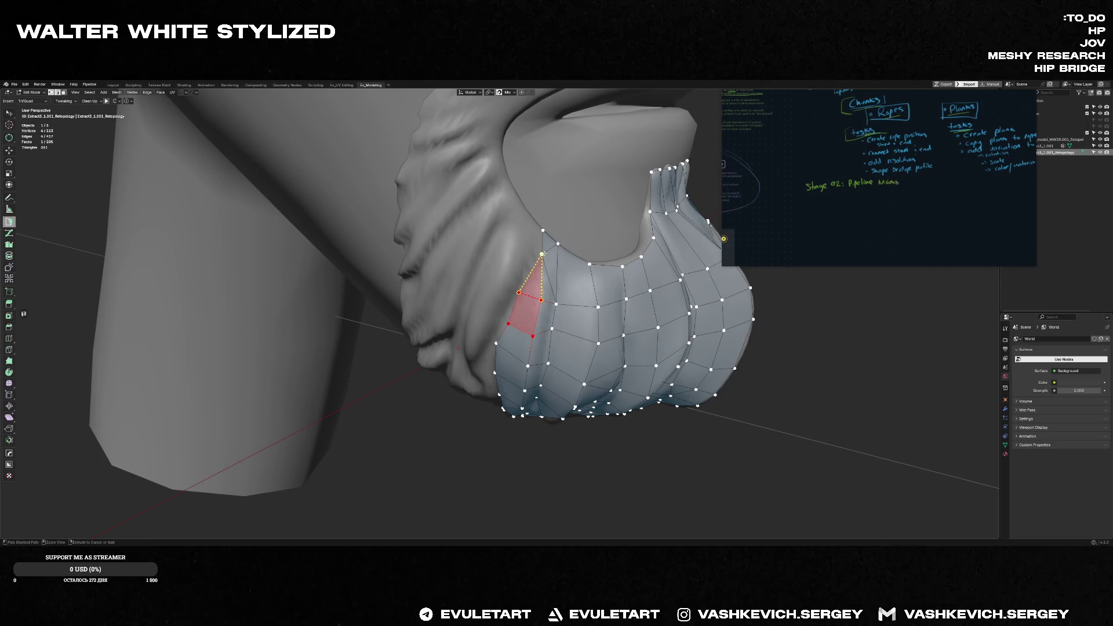
pyautogui.keyDown('ctrl'); pyautogui.click(531, 253); pyautogui.keyUp('ctrl')
pyautogui.moveTo(508, 325)
pyautogui.mouseDown(button='middle')
pyautogui.moveTo(449, 357)
pyautogui.moveTo(487, 339)
pyautogui.moveTo(529, 353)
pyautogui.moveTo(522, 322)
pyautogui.mouseUp(button='middle')
pyautogui.scroll(2, 504, 319)
# - Grow a triangle into a quad and add faces leftward along the border
pyautogui.keyDown('ctrl'); pyautogui.click(527, 324); pyautogui.keyUp('ctrl')
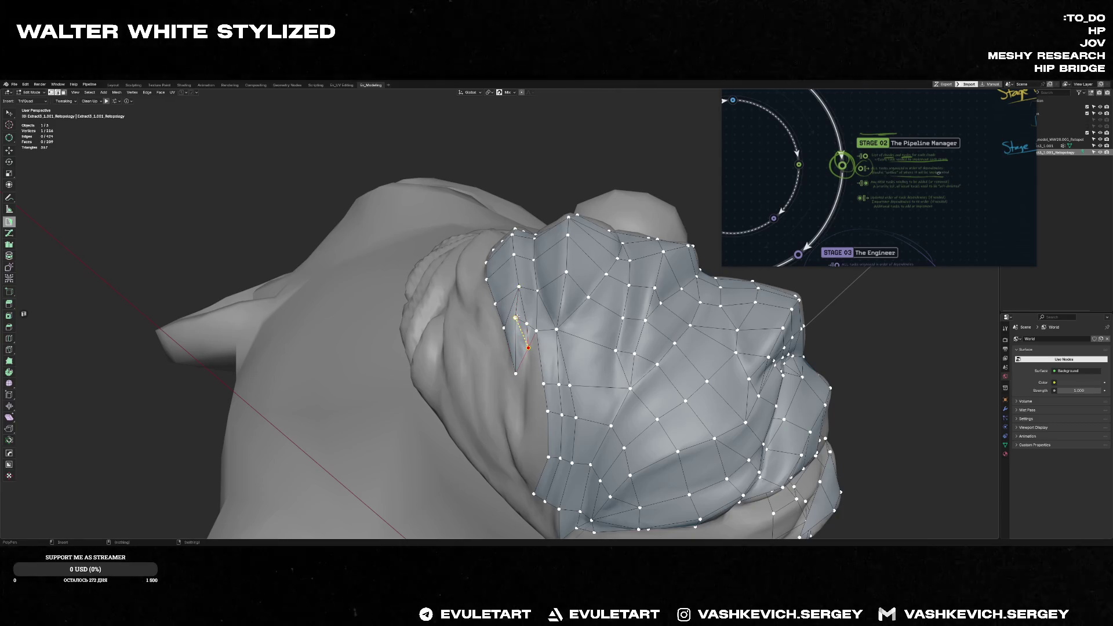
pyautogui.keyDown('ctrl'); pyautogui.click(543, 384); pyautogui.keyUp('ctrl')
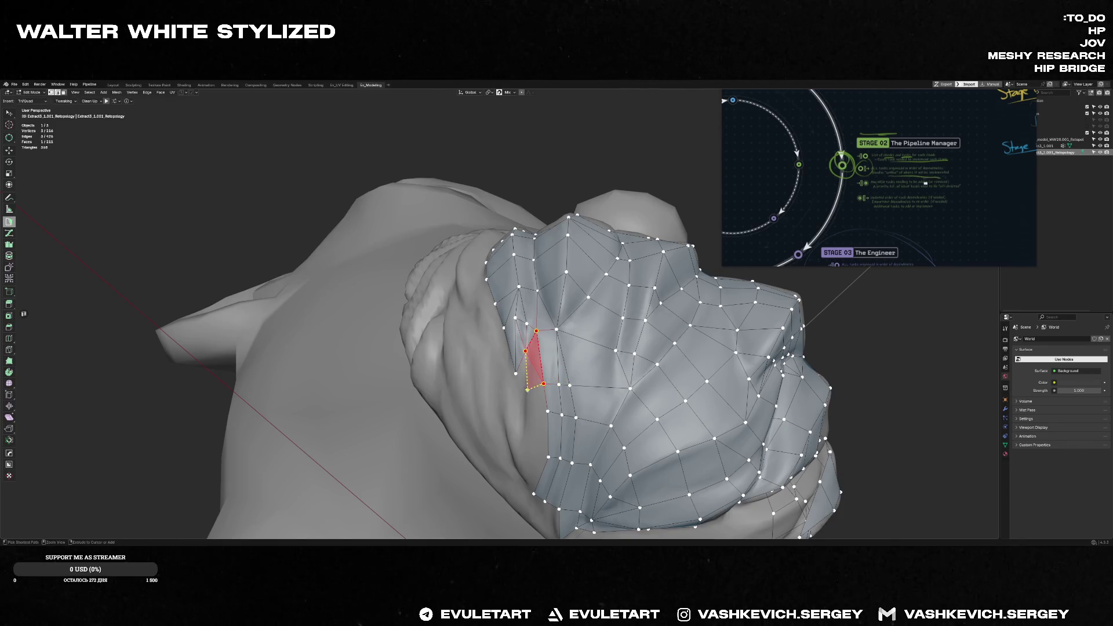
pyautogui.click(525, 412)
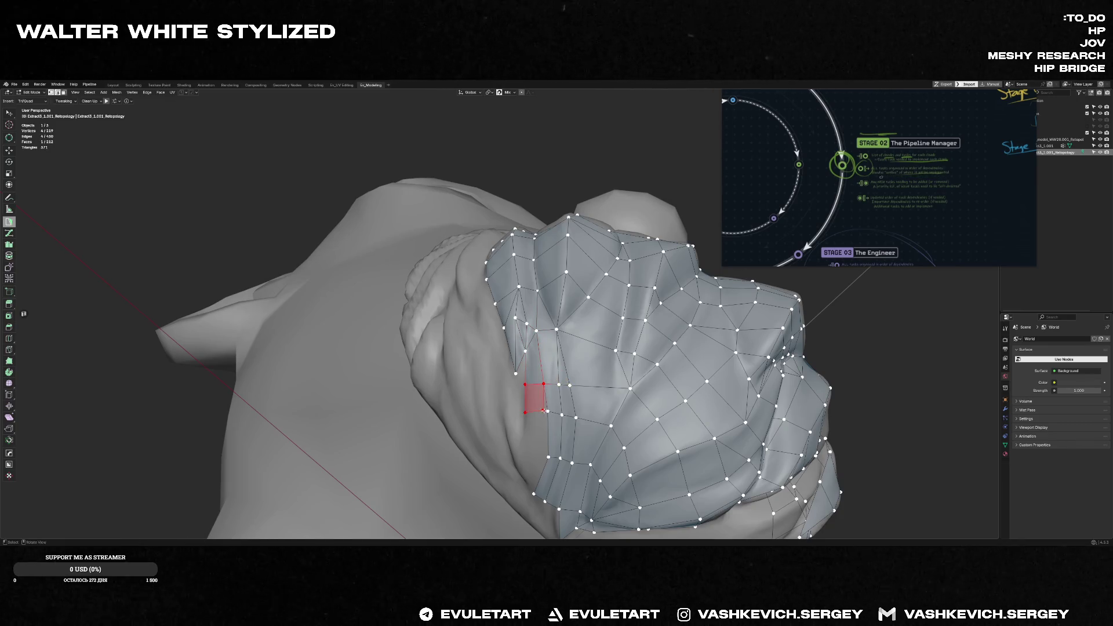
pyautogui.moveTo(542, 412)
pyautogui.mouseDown(button='middle')
pyautogui.moveTo(541, 444)
pyautogui.moveTo(540, 427)
pyautogui.mouseUp(button='middle')
pyautogui.keyDown('ctrl'); pyautogui.click(542, 424); pyautogui.keyUp('ctrl')
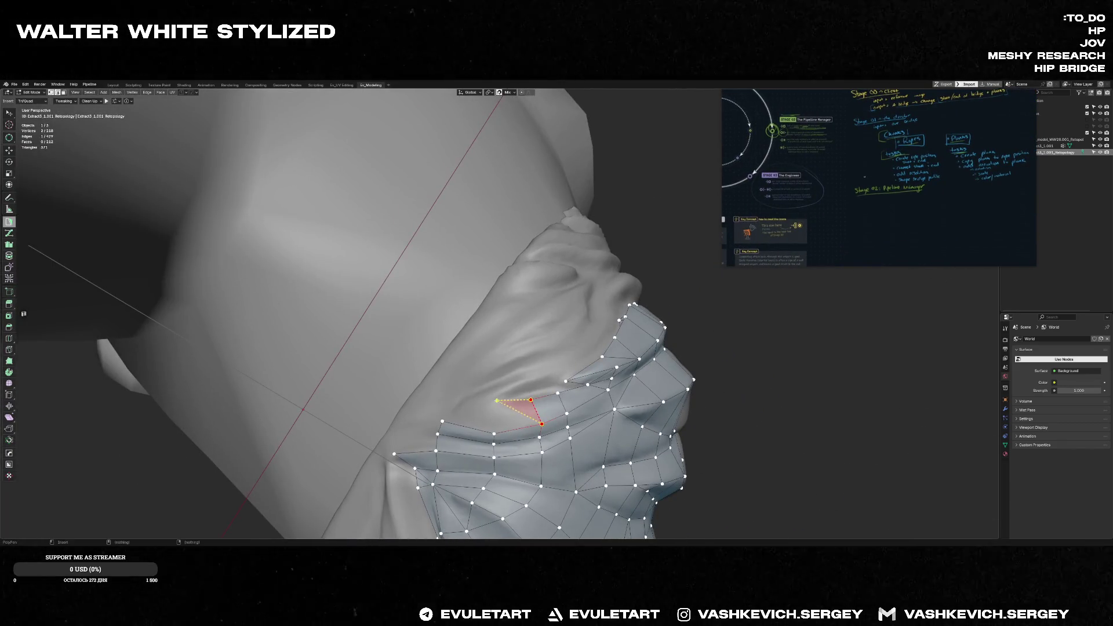
pyautogui.keyDown('ctrl'); pyautogui.click(452, 396); pyautogui.keyUp('ctrl')
pyautogui.moveTo(452, 396)
pyautogui.mouseDown(button='middle')
pyautogui.moveTo(481, 387)
pyautogui.moveTo(411, 356)
pyautogui.moveTo(467, 363)
pyautogui.moveTo(483, 352)
pyautogui.mouseUp(button='middle')
# - Build a triangle from a border vertex, reshape it into a quad and start a new edge
pyautogui.click(462, 386)
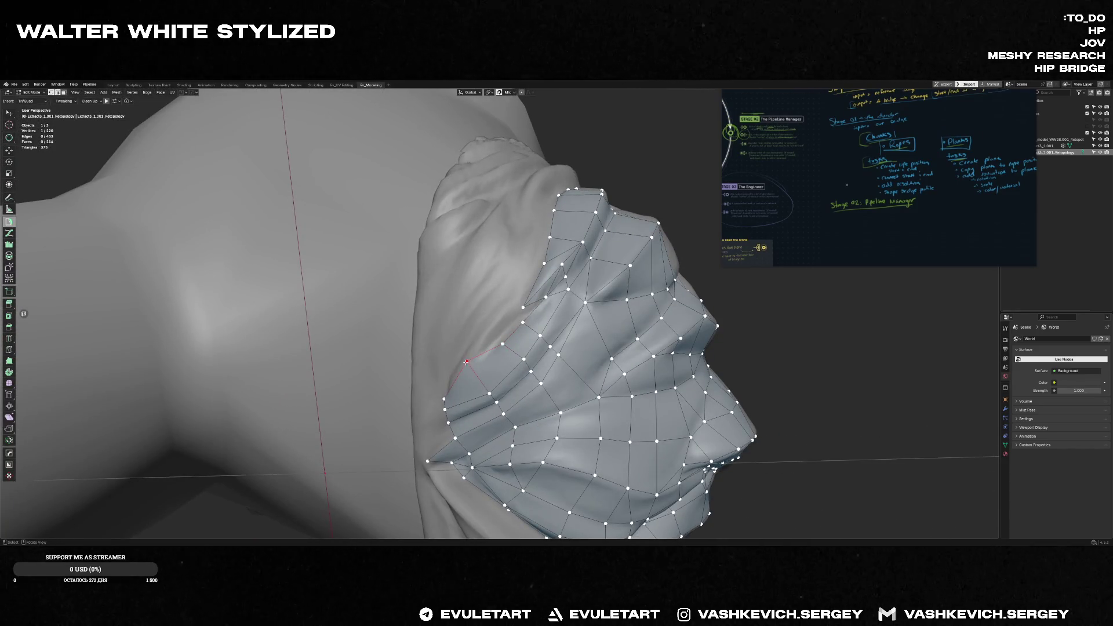
pyautogui.click(467, 360)
pyautogui.moveTo(485, 334); pyautogui.dragTo(509, 311)
pyautogui.moveTo(529, 307)
pyautogui.mouseDown(button='middle')
pyautogui.moveTo(516, 317)
pyautogui.moveTo(537, 265)
pyautogui.moveTo(534, 224)
pyautogui.moveTo(535, 321)
pyautogui.mouseUp(button='middle')
pyautogui.click(536, 316)
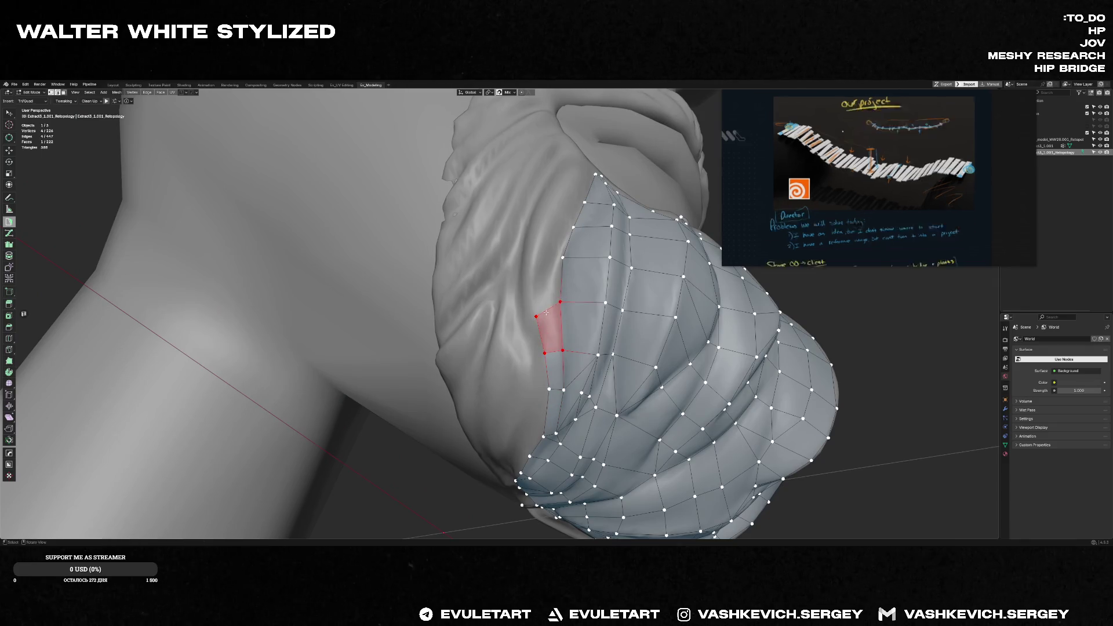
pyautogui.click(543, 259)
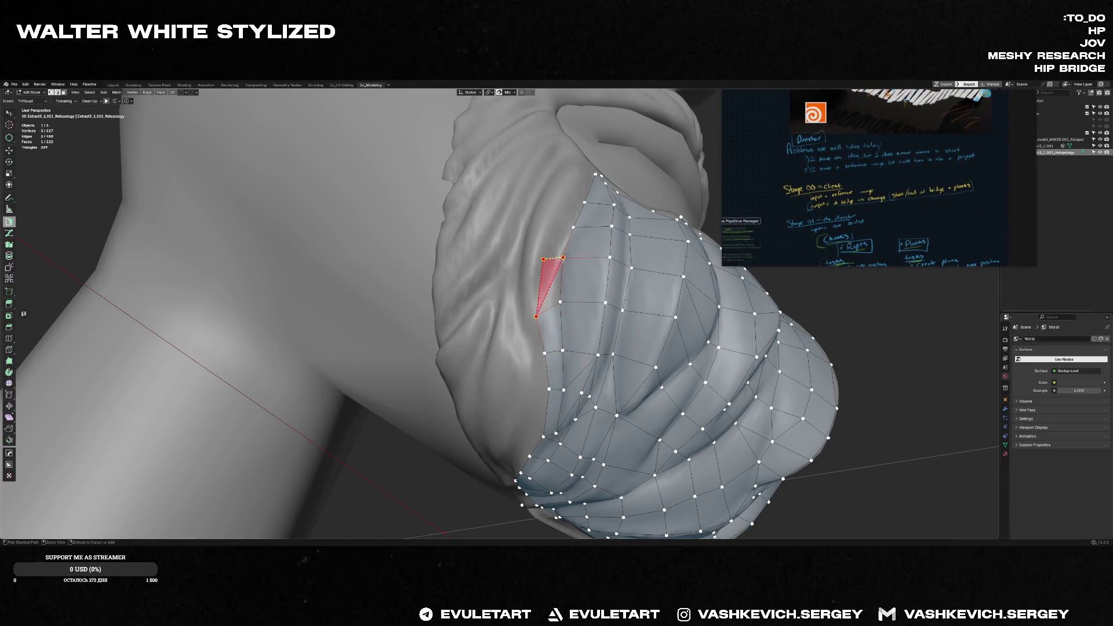
# - Add a triangle face with a new vertex on the upper left edge
pyautogui.moveTo(536, 298); pyautogui.dragTo(531, 310, button='middle')
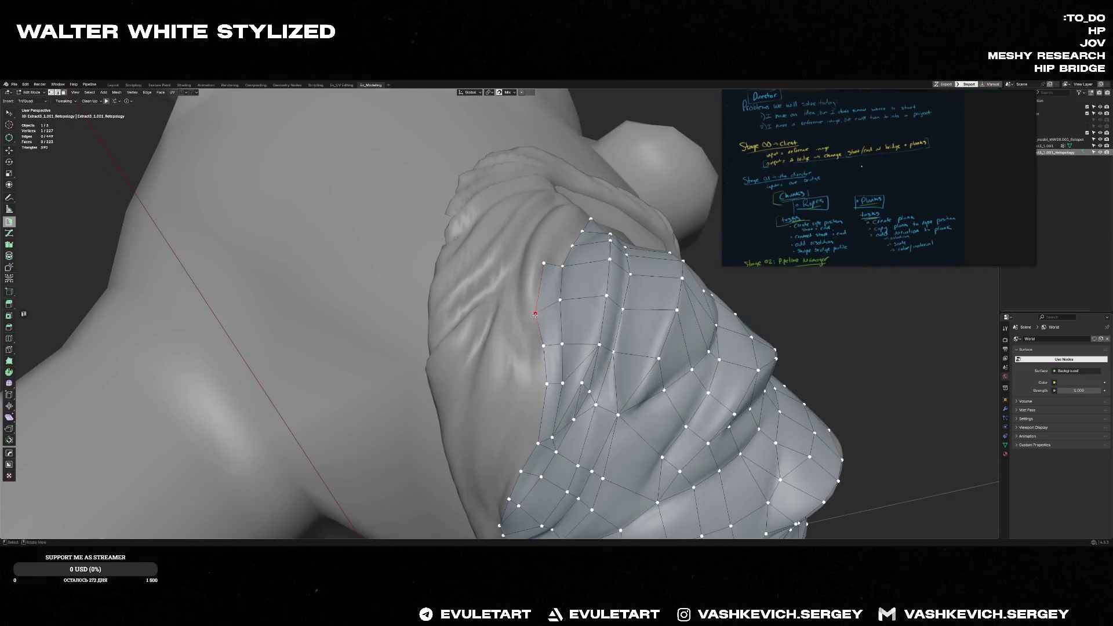
pyautogui.moveTo(530, 260); pyautogui.dragTo(550, 274, button='middle')
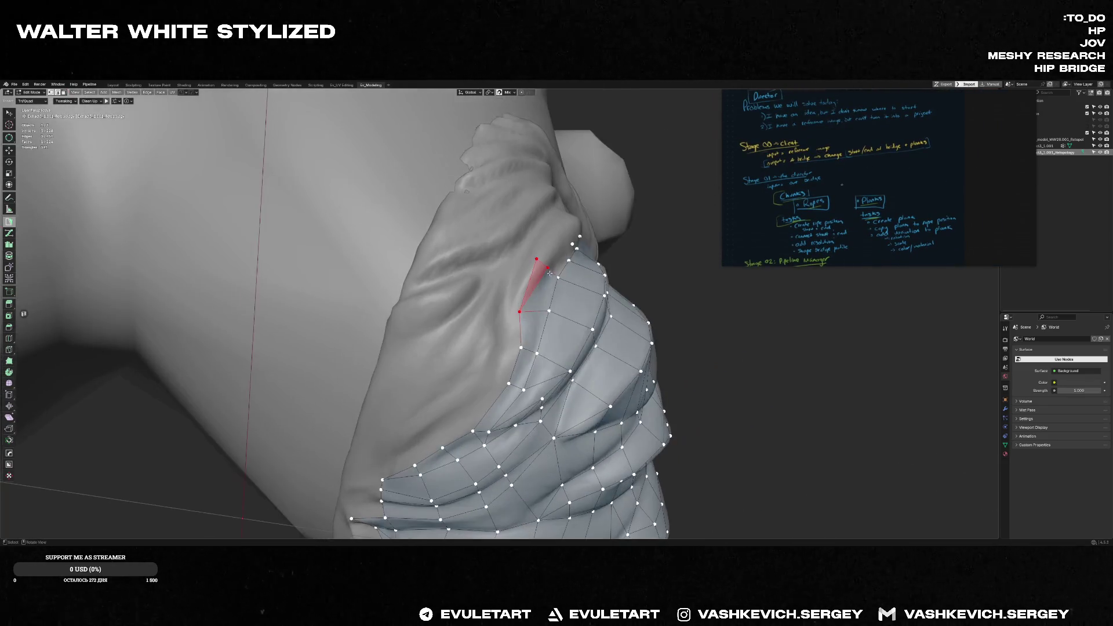
pyautogui.keyDown('ctrl'); pyautogui.click(526, 260); pyautogui.keyUp('ctrl')
pyautogui.moveTo(521, 287)
pyautogui.mouseDown(button='middle')
pyautogui.moveTo(533, 266)
pyautogui.moveTo(432, 329)
pyautogui.mouseUp(button='middle')
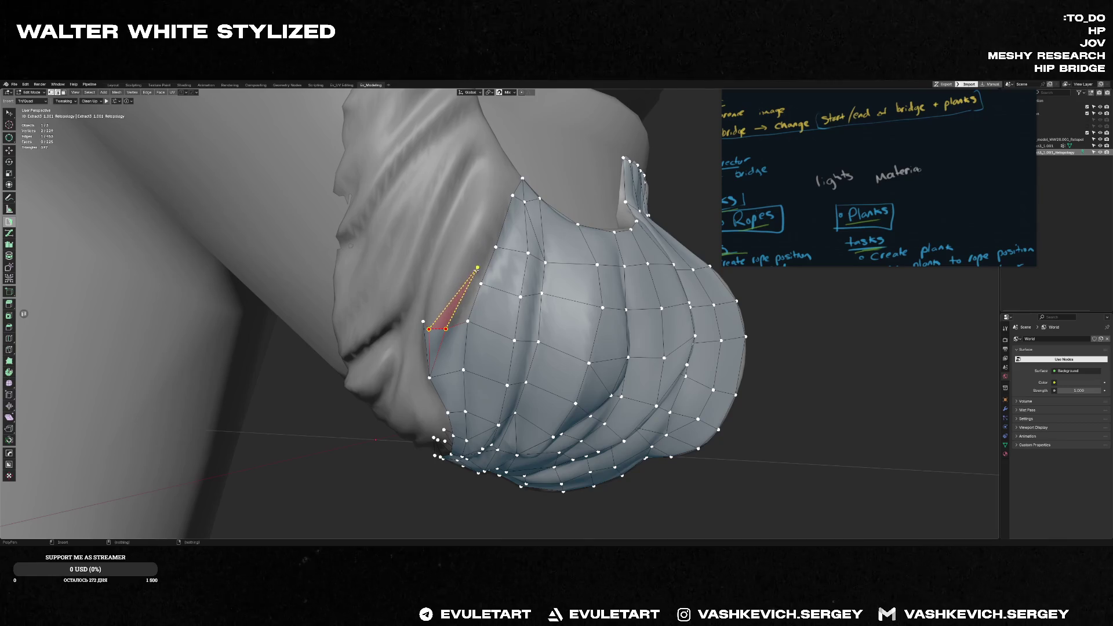
# - Scale the selected side face and raise the strip's top vertices to follow the sculpt
pyautogui.moveTo(449, 265)
pyautogui.mouseDown(button='middle')
pyautogui.moveTo(423, 317)
pyautogui.moveTo(436, 260)
pyautogui.moveTo(451, 272)
pyautogui.mouseUp(button='middle')
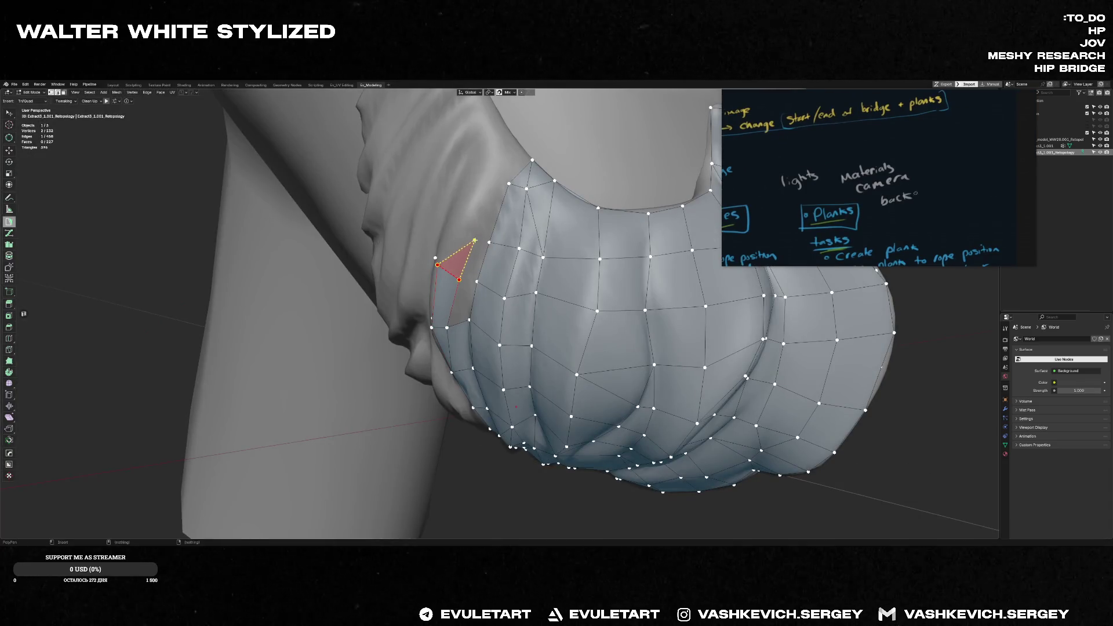
pyautogui.moveTo(448, 226)
pyautogui.mouseDown(button='middle')
pyautogui.moveTo(433, 222)
pyautogui.moveTo(493, 181)
pyautogui.moveTo(456, 163)
pyautogui.mouseUp(button='middle')
pyautogui.press('s')
pyautogui.click(493, 181)
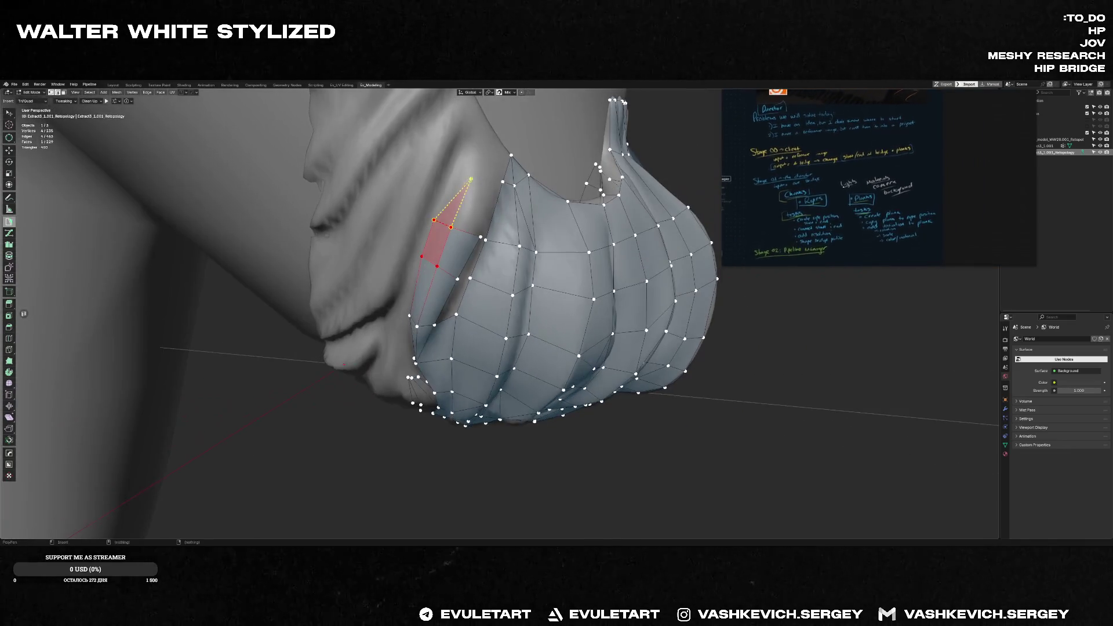
pyautogui.moveTo(456, 163); pyautogui.dragTo(476, 159)
# - Add Poly Build quads extending the side strip toward the goatee's upper edge
pyautogui.moveTo(467, 183); pyautogui.dragTo(459, 200, button='middle')
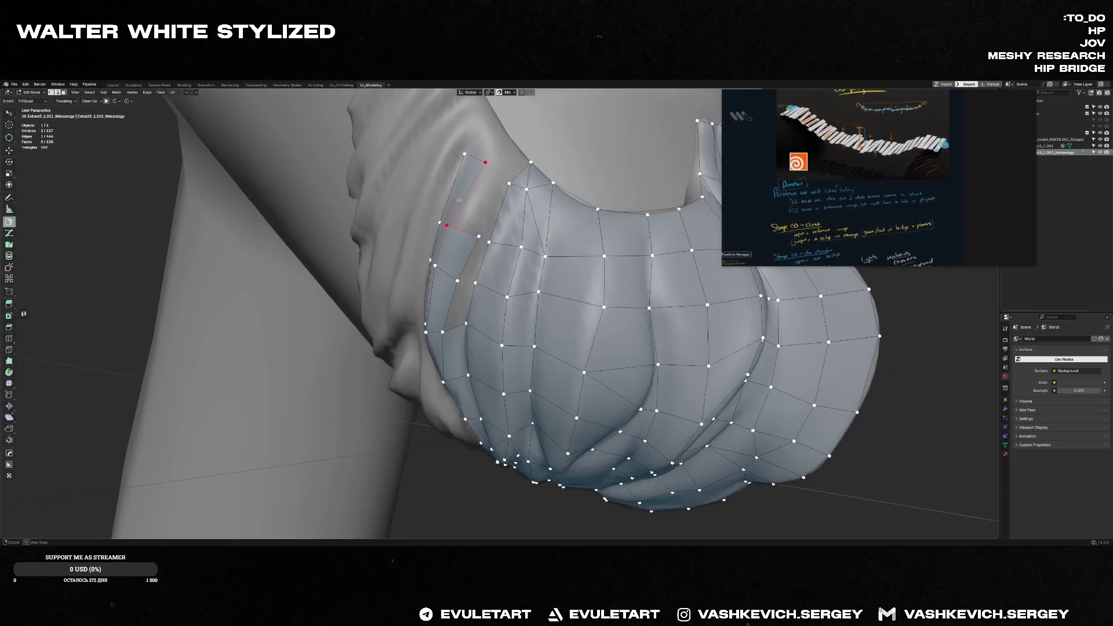
pyautogui.keyDown('ctrl'); pyautogui.click(497, 179); pyautogui.keyUp('ctrl')
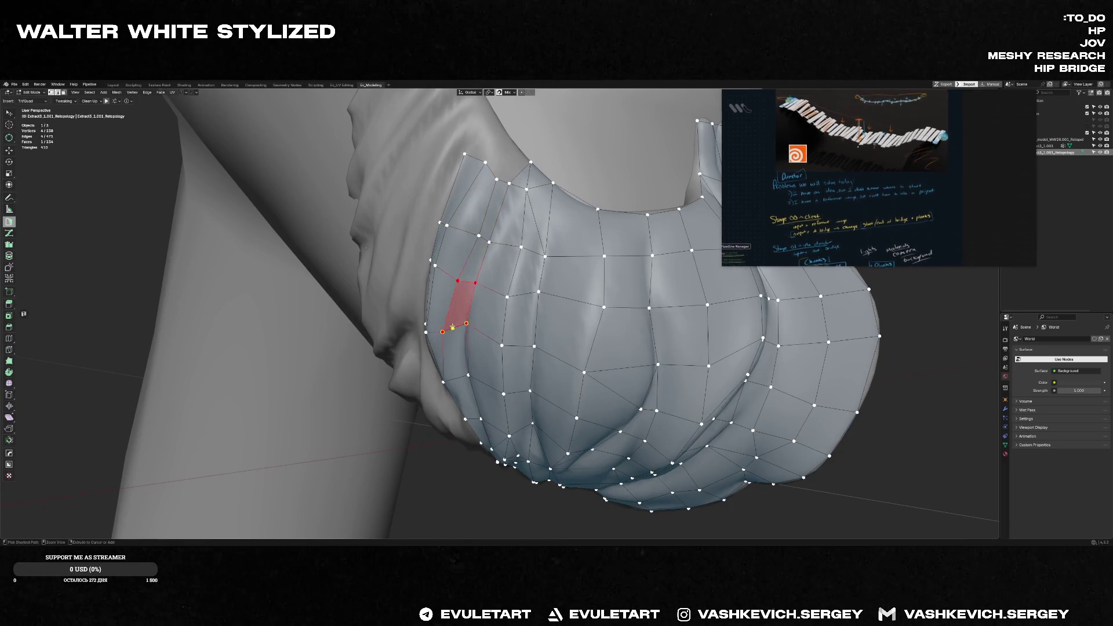
pyautogui.scroll(5, 505, 221)
pyautogui.scroll(2, 499, 230)
pyautogui.scroll(-8, 499, 229)
pyautogui.scroll(4, 492, 305)
pyautogui.scroll(2, 487, 363)
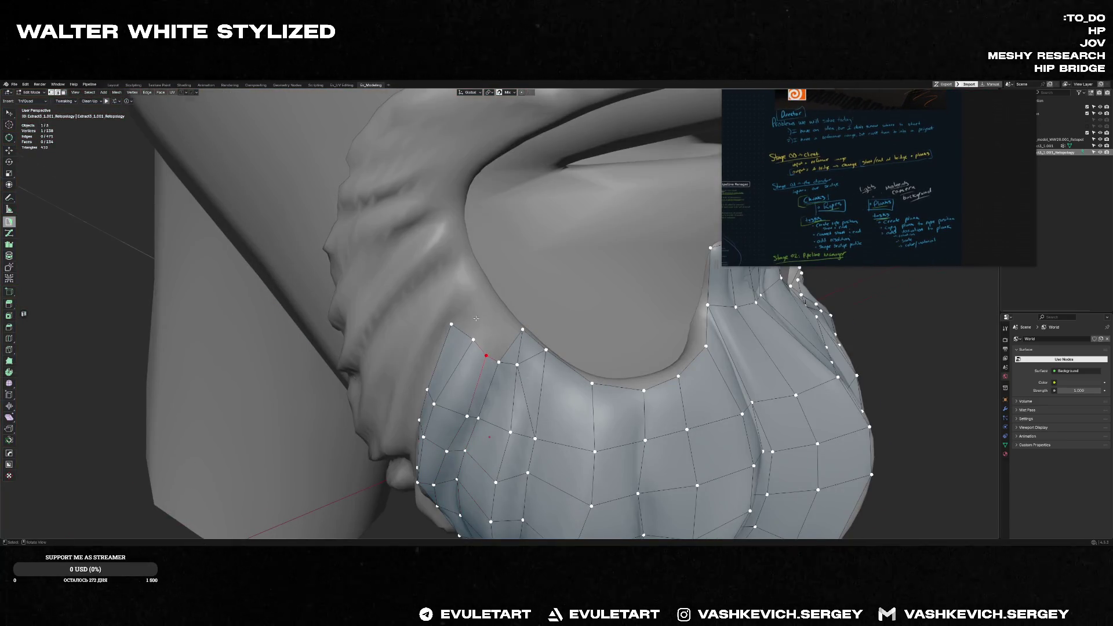
pyautogui.moveTo(475, 319); pyautogui.dragTo(492, 357, button='middle')
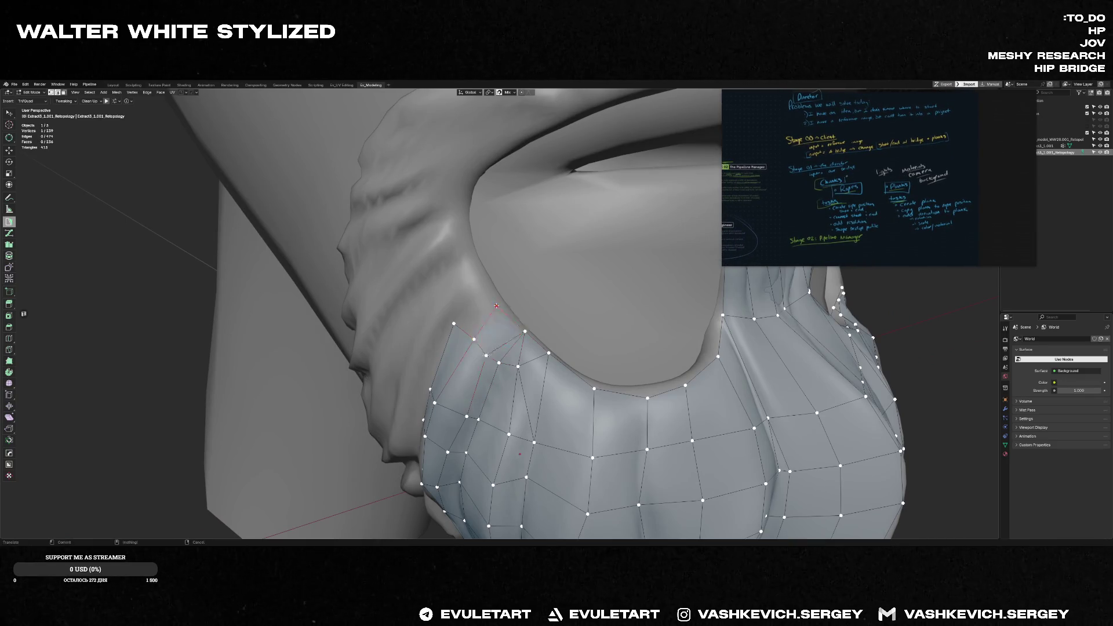
pyautogui.keyDown('ctrl'); pyautogui.click(505, 304); pyautogui.keyUp('ctrl')
pyautogui.keyDown('ctrl'); pyautogui.click(453, 319); pyautogui.keyUp('ctrl')
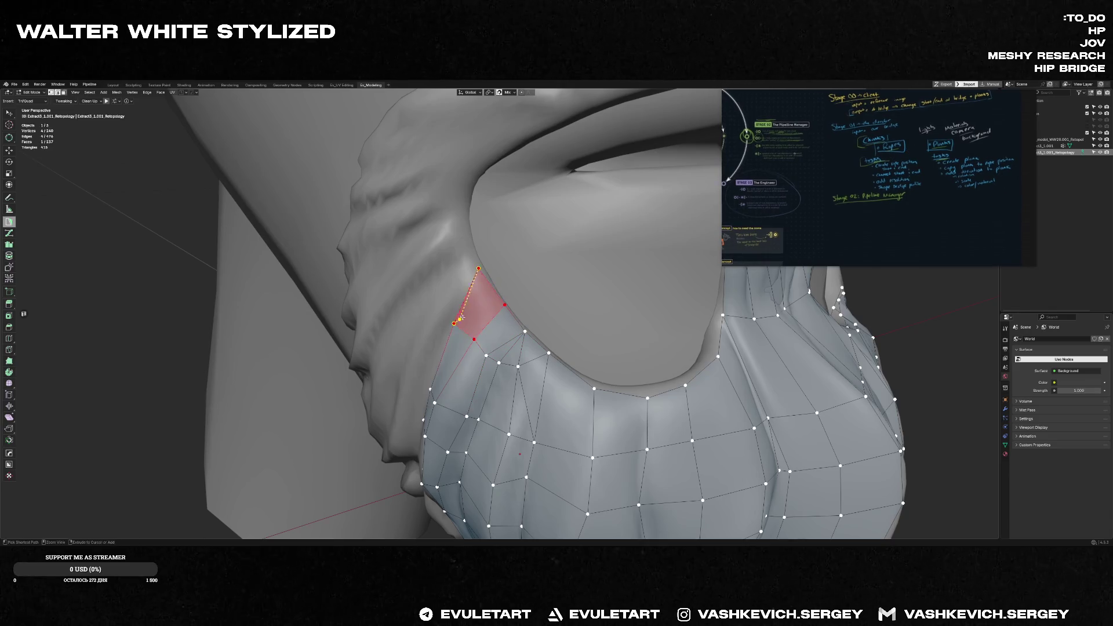
pyautogui.moveTo(452, 319); pyautogui.dragTo(488, 268, button='middle')
pyautogui.moveTo(453, 322); pyautogui.dragTo(397, 360, button='middle')
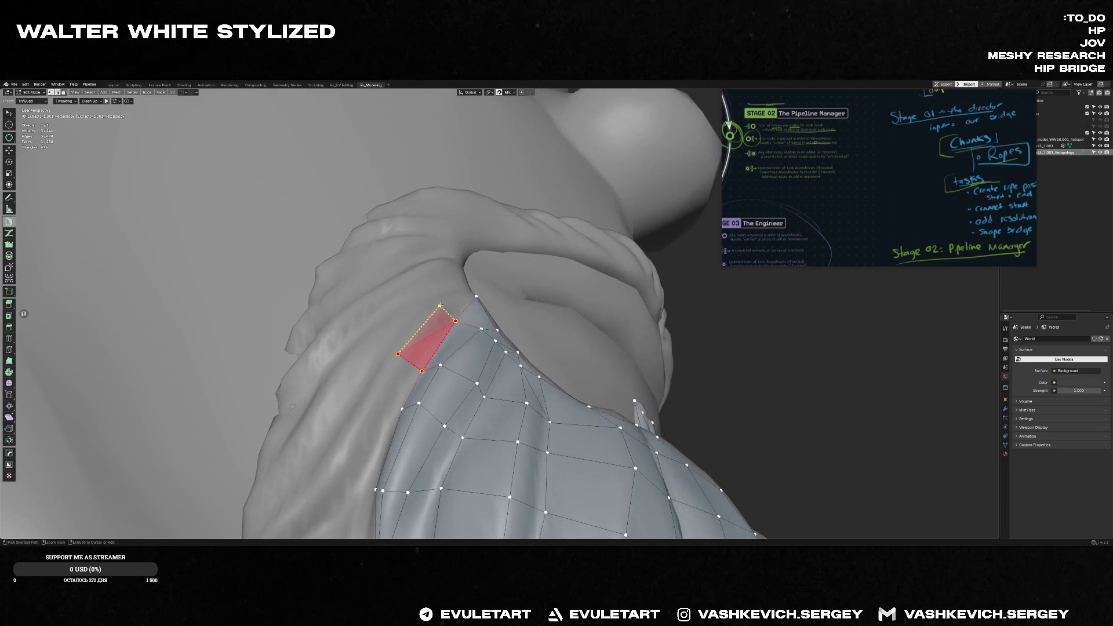
# - Fix the previewed triangles into quads, continuing the thin strip along the side strand
pyautogui.moveTo(438, 306); pyautogui.dragTo(454, 262, button='middle')
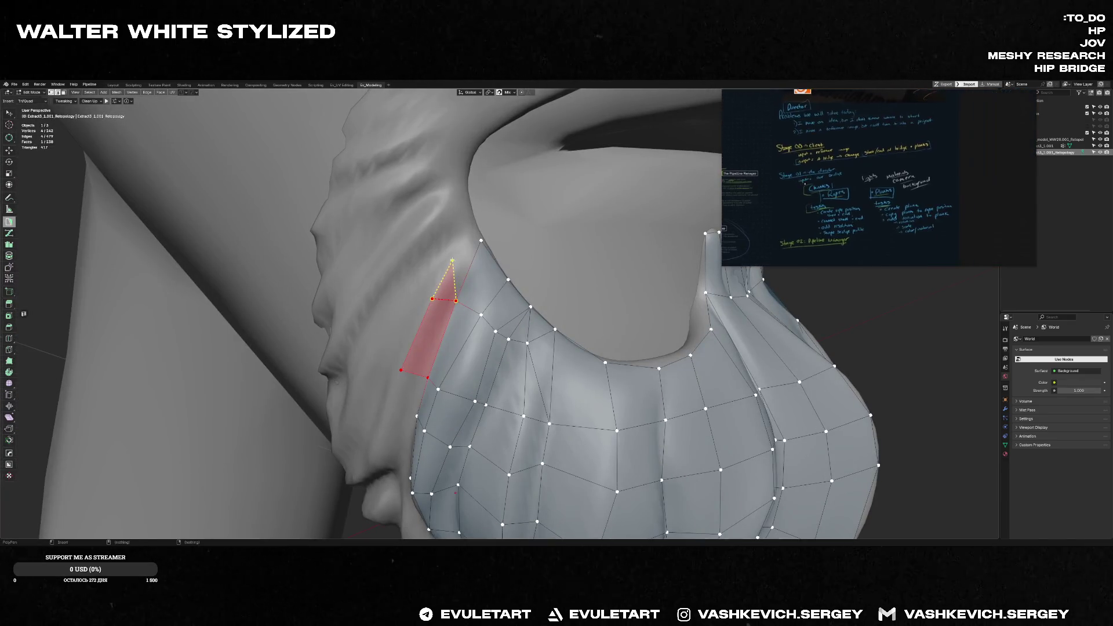
pyautogui.keyDown('ctrl'); pyautogui.click(453, 261); pyautogui.keyUp('ctrl')
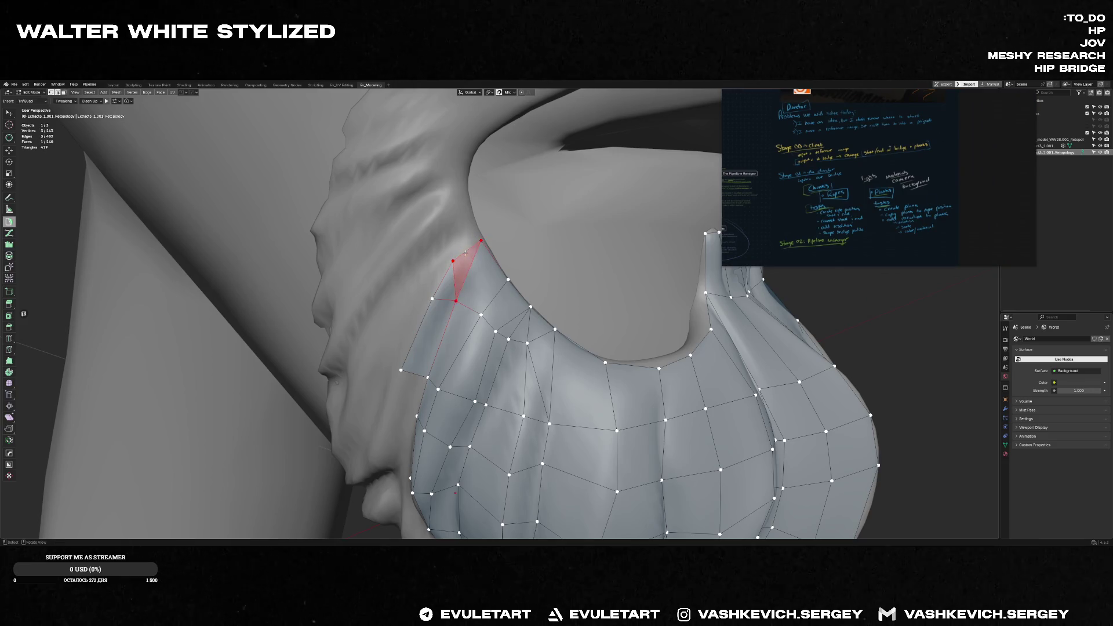
pyautogui.moveTo(466, 217); pyautogui.dragTo(403, 389, button='middle')
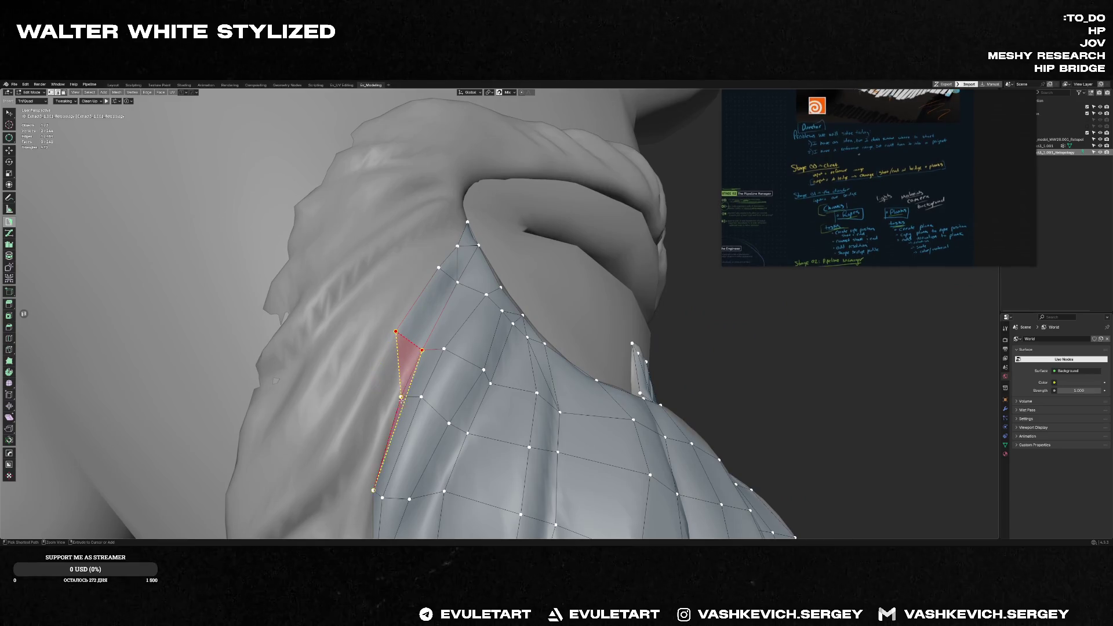
pyautogui.moveTo(374, 381)
pyautogui.mouseDown(button='middle')
pyautogui.moveTo(494, 318)
pyautogui.moveTo(520, 323)
pyautogui.mouseUp(button='middle')
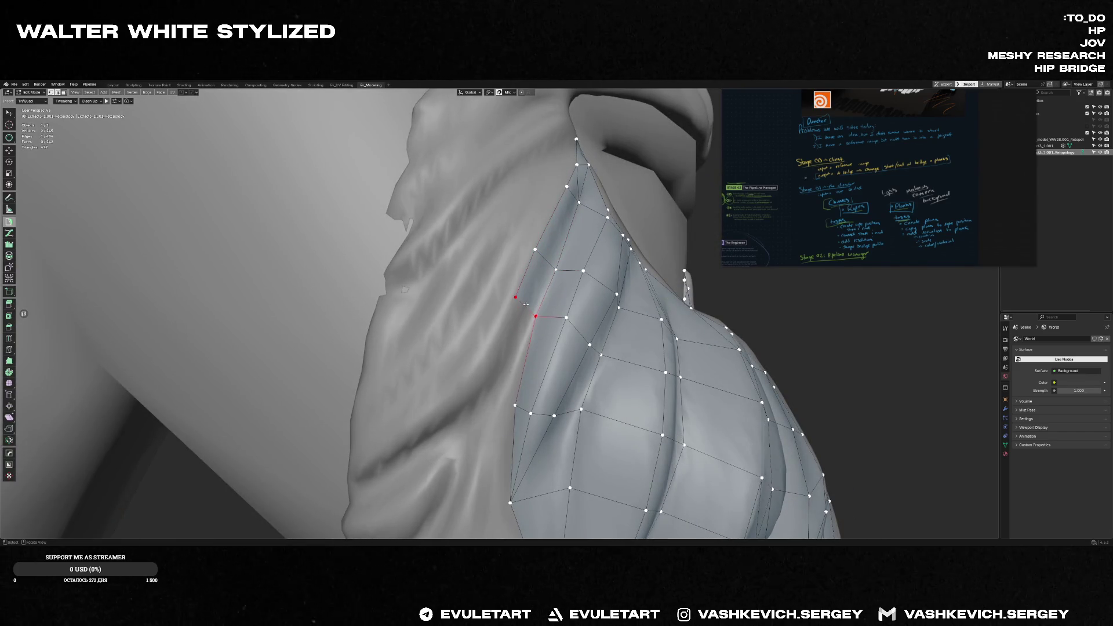
pyautogui.keyDown('ctrl'); pyautogui.click(496, 383); pyautogui.keyUp('ctrl')
pyautogui.moveTo(435, 422); pyautogui.dragTo(415, 416, button='middle')
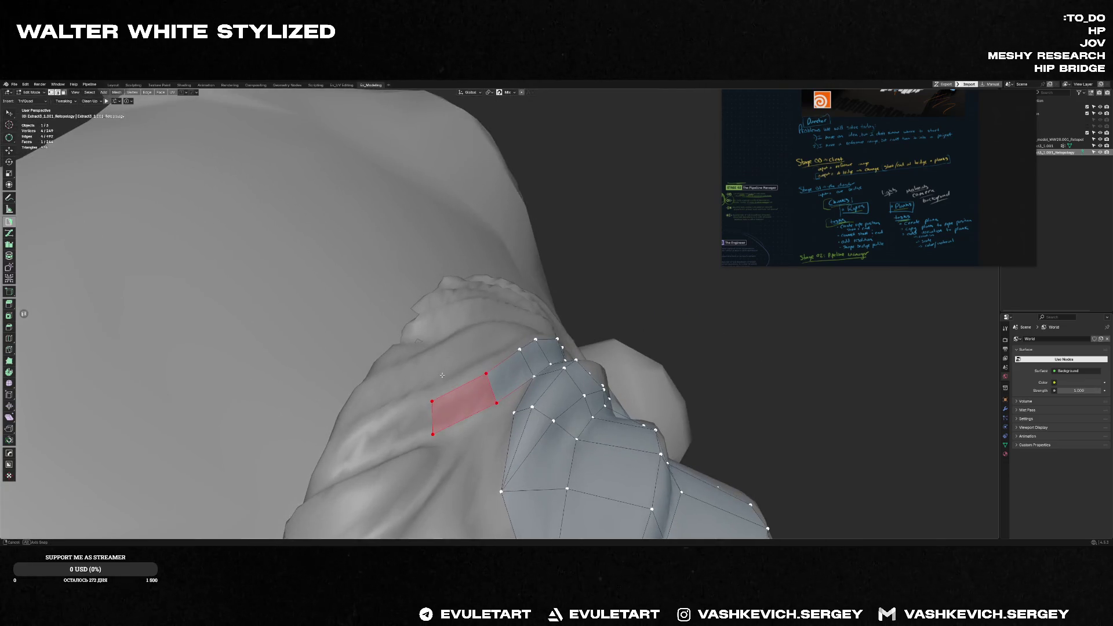
pyautogui.keyDown('ctrl'); pyautogui.click(345, 451); pyautogui.keyUp('ctrl')
pyautogui.moveTo(346, 451); pyautogui.dragTo(294, 446, button='middle')
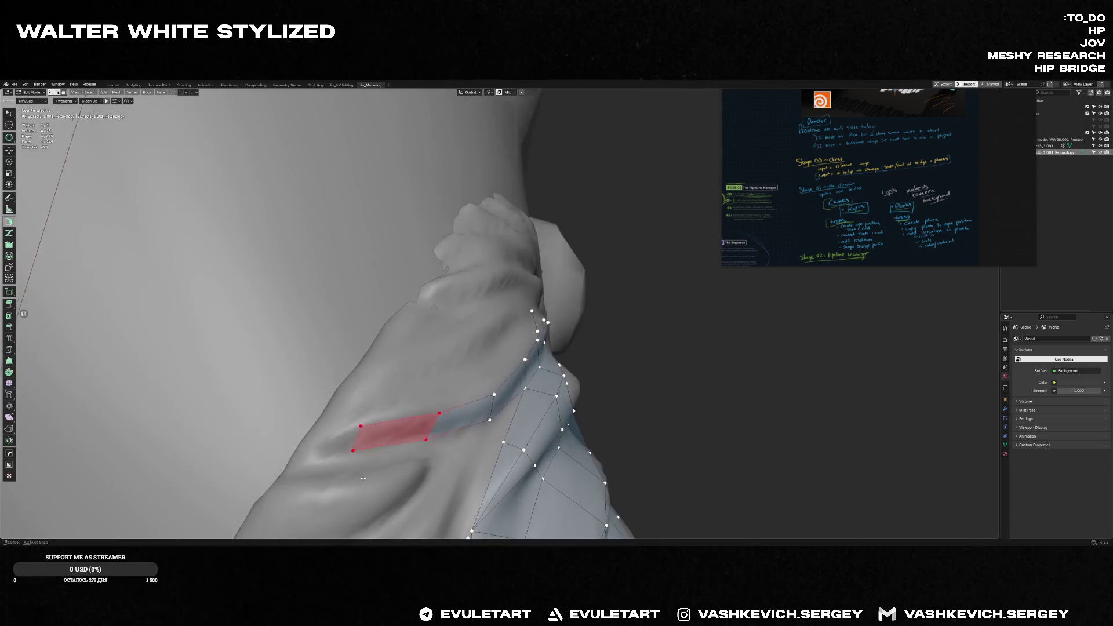
pyautogui.keyDown('ctrl'); pyautogui.click(294, 446); pyautogui.keyUp('ctrl')
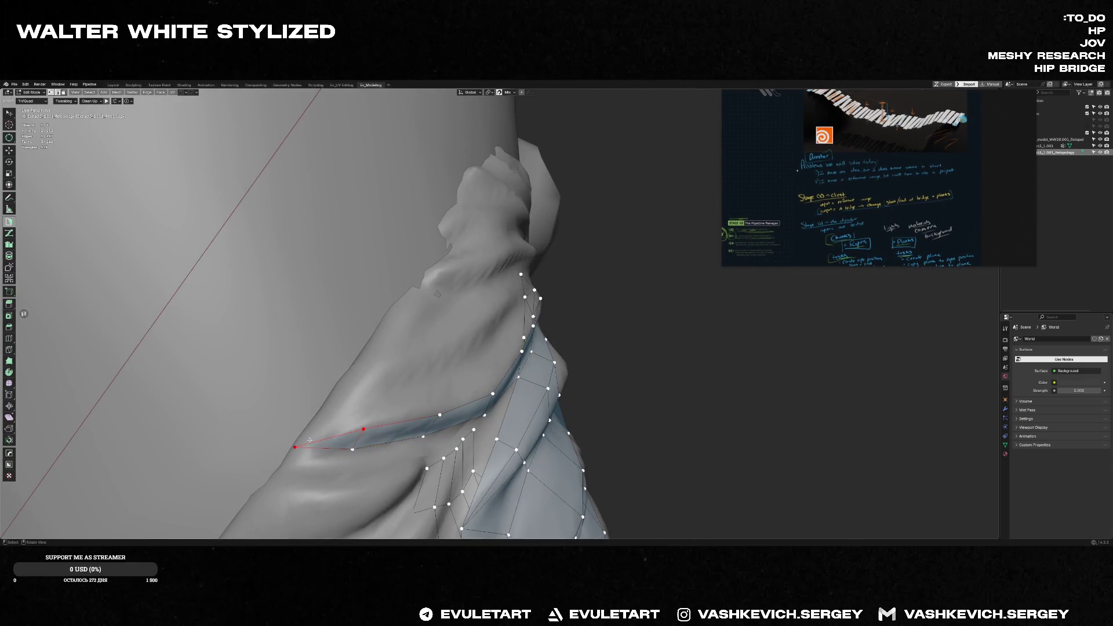
# - Extend the side strip upward with several more Poly Build quad faces
pyautogui.moveTo(362, 408); pyautogui.dragTo(424, 357, button='middle')
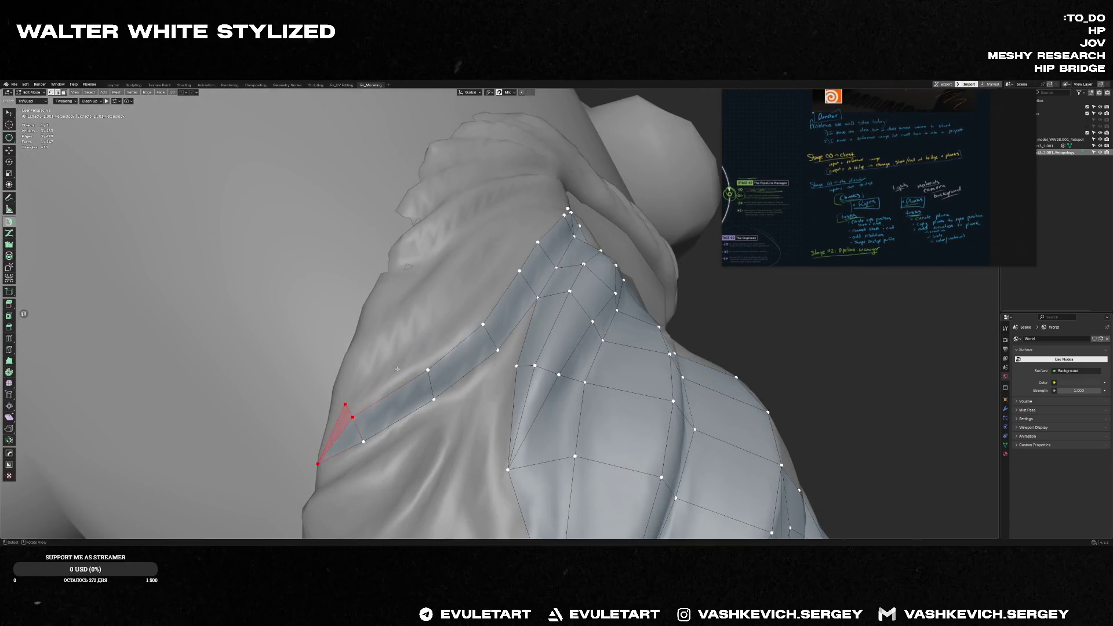
pyautogui.keyDown('ctrl'); pyautogui.click(412, 349); pyautogui.keyUp('ctrl')
pyautogui.keyDown('ctrl'); pyautogui.click(513, 265); pyautogui.keyUp('ctrl')
pyautogui.keyDown('ctrl'); pyautogui.click(526, 230); pyautogui.keyUp('ctrl')
pyautogui.moveTo(536, 243)
pyautogui.mouseDown(button='middle')
pyautogui.moveTo(573, 170)
pyautogui.moveTo(542, 229)
pyautogui.mouseUp(button='middle')
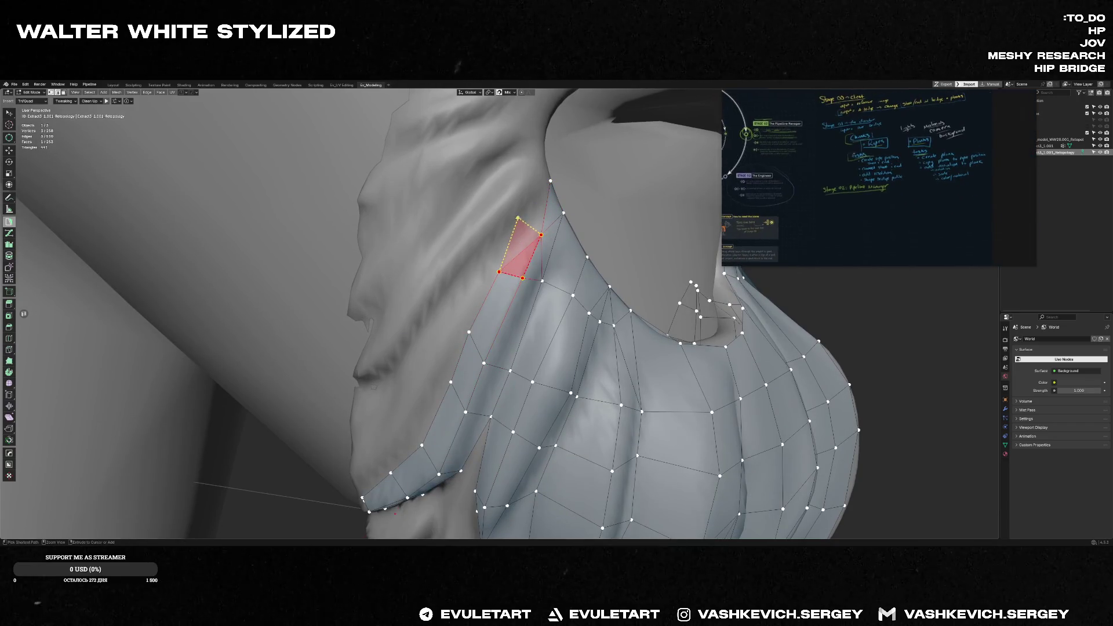
# - Add quad and triangle faces with Poly Build across the goatee's side fold gap
pyautogui.moveTo(545, 178); pyautogui.dragTo(522, 323, button='middle')
pyautogui.scroll(5, 522, 322)
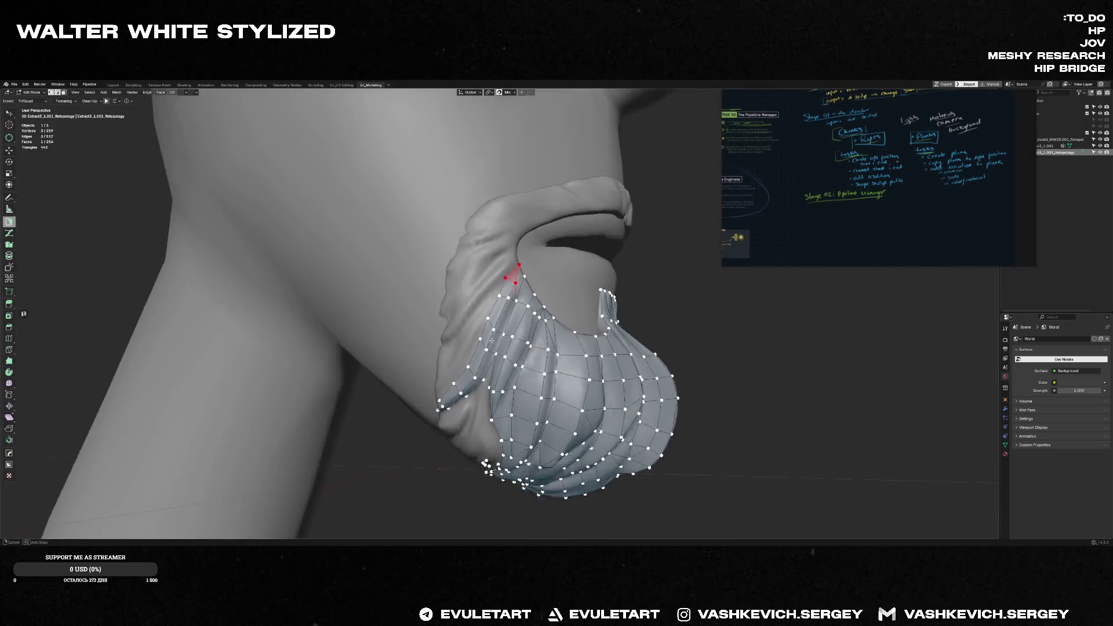
pyautogui.moveTo(514, 277)
pyautogui.mouseDown(button='middle')
pyautogui.moveTo(531, 283)
pyautogui.moveTo(496, 308)
pyautogui.mouseUp(button='middle')
pyautogui.scroll(5, 496, 309)
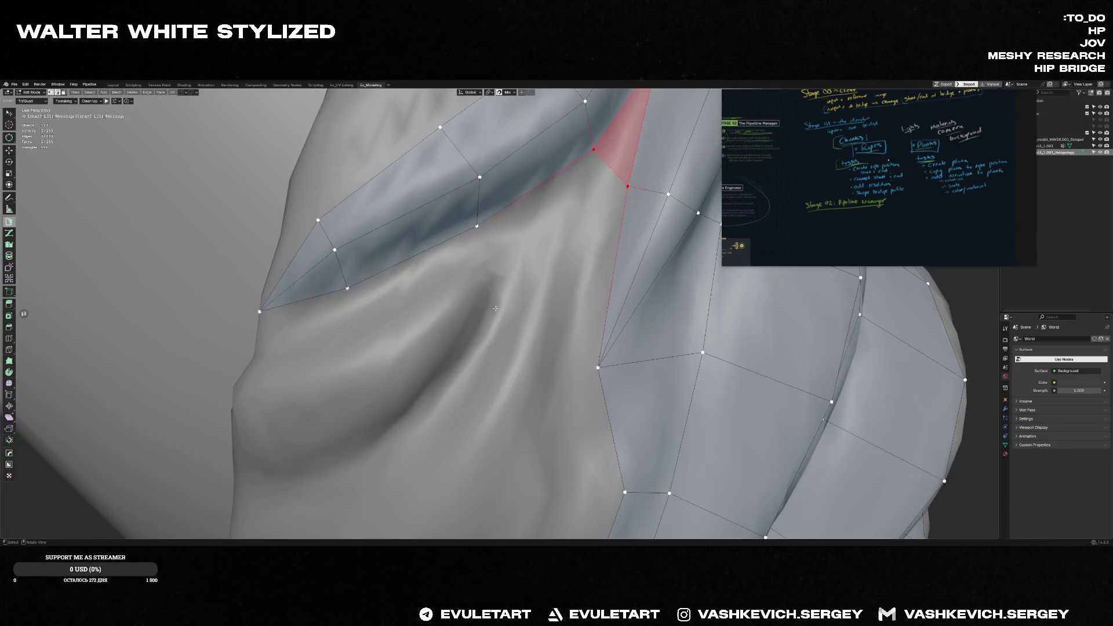
pyautogui.moveTo(476, 237); pyautogui.dragTo(490, 267, button='middle')
pyautogui.moveTo(487, 257); pyautogui.dragTo(363, 289)
pyautogui.keyDown('ctrl'); pyautogui.click(486, 260); pyautogui.keyUp('ctrl')
pyautogui.keyDown('ctrl'); pyautogui.click(430, 335); pyautogui.keyUp('ctrl')
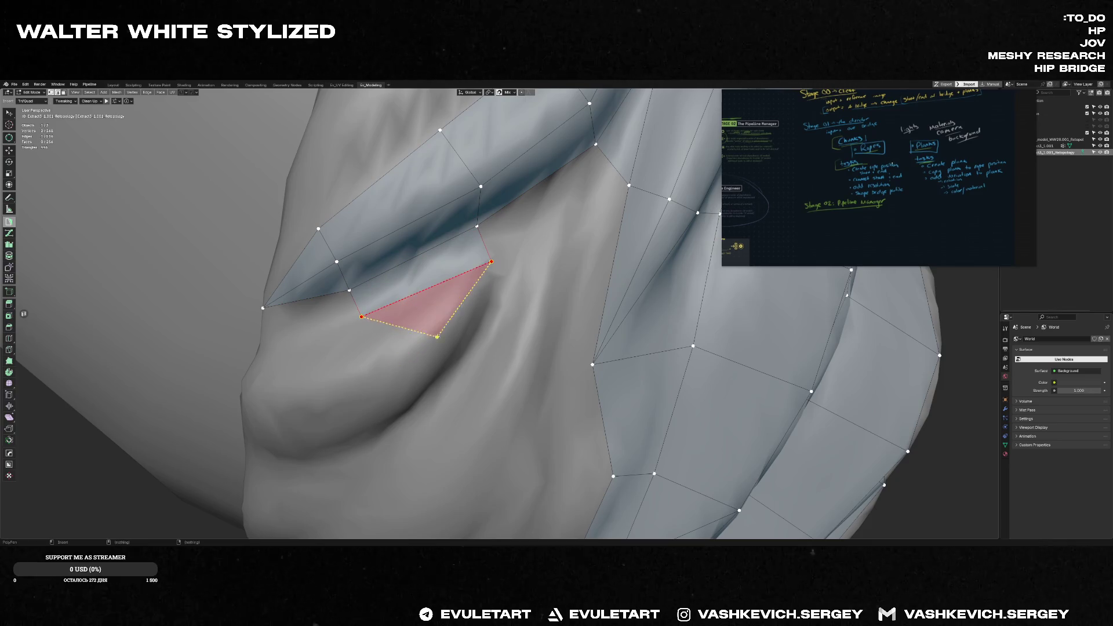
pyautogui.click(466, 348)
pyautogui.moveTo(494, 266); pyautogui.dragTo(337, 291, button='middle')
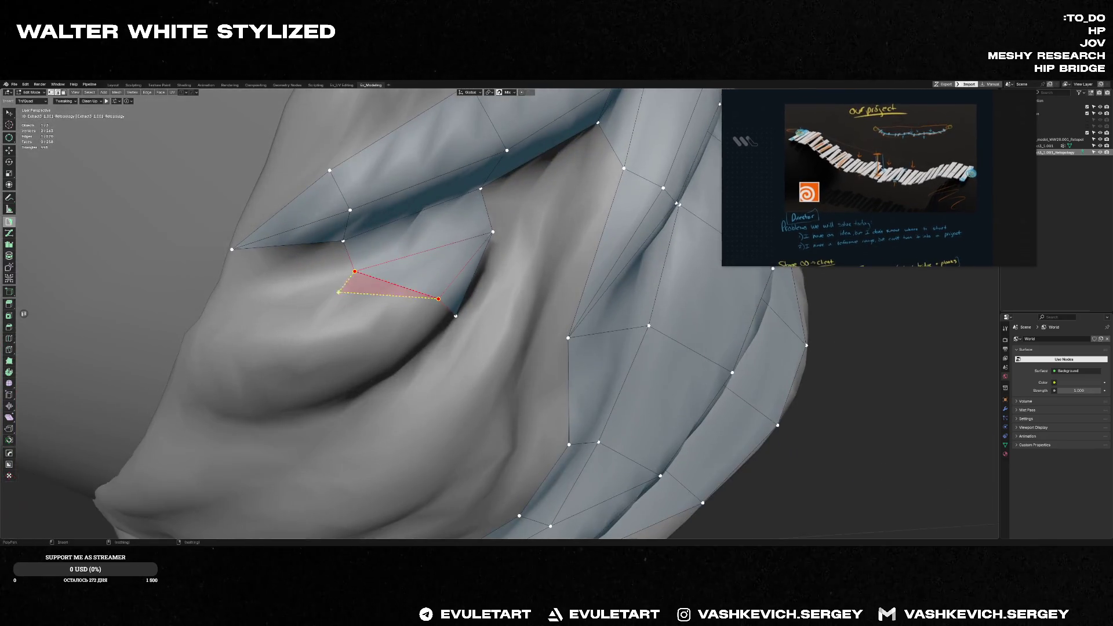
pyautogui.click(301, 291)
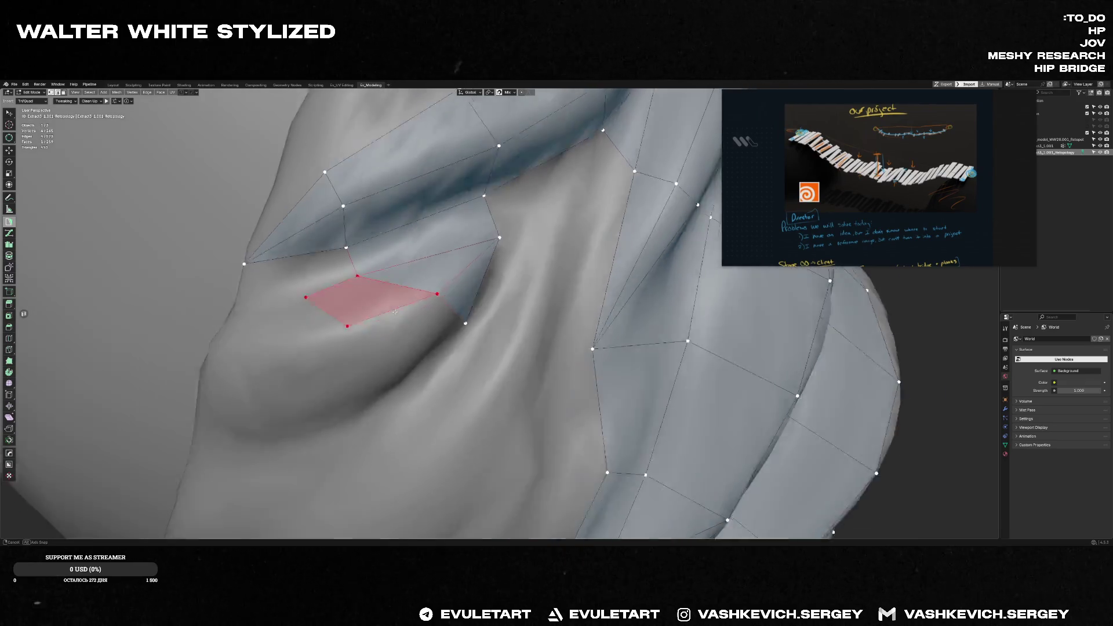
# - Fill one more quad in the gap and split it with a Knife cut edge
pyautogui.moveTo(302, 292)
pyautogui.mouseDown(button='middle')
pyautogui.moveTo(401, 339)
pyautogui.moveTo(399, 365)
pyautogui.moveTo(427, 323)
pyautogui.mouseUp(button='middle')
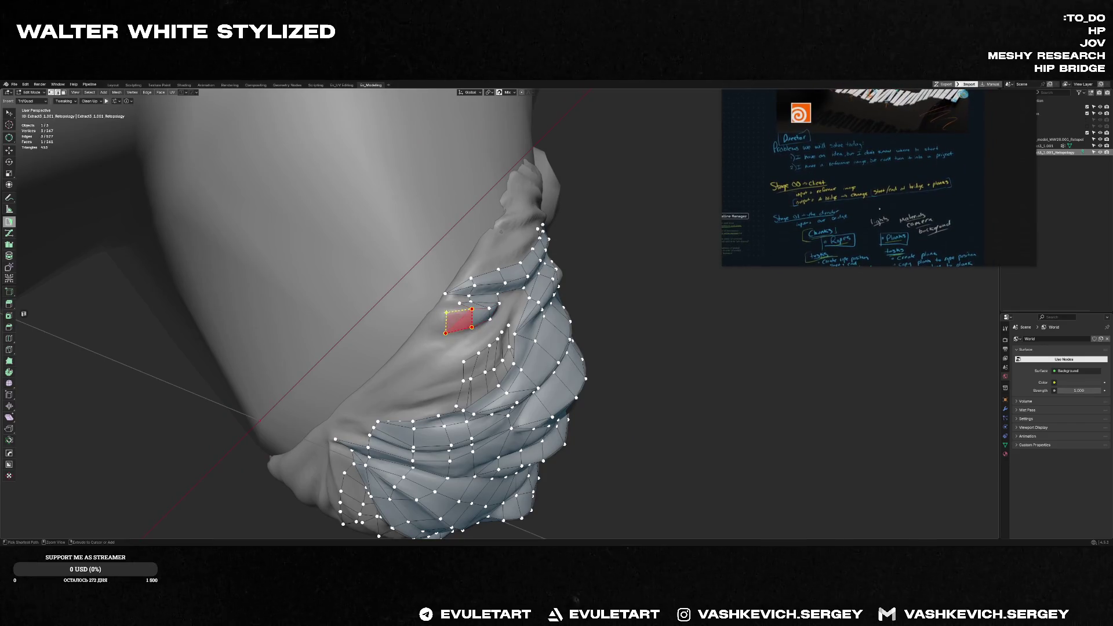
pyautogui.moveTo(426, 317); pyautogui.dragTo(439, 317, button='middle')
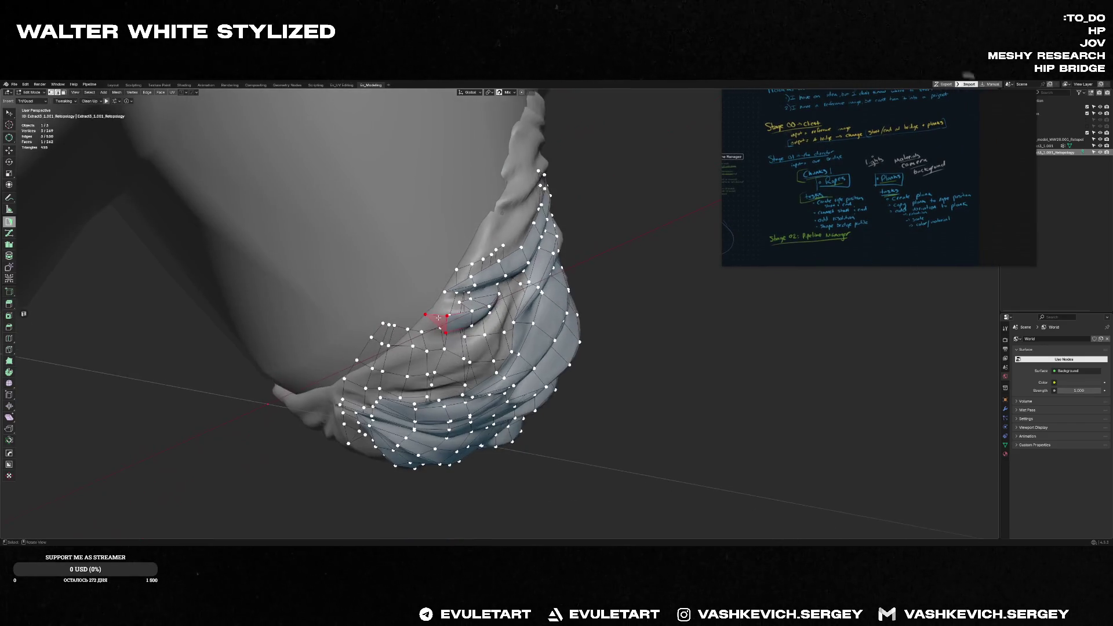
pyautogui.scroll(6, 435, 314)
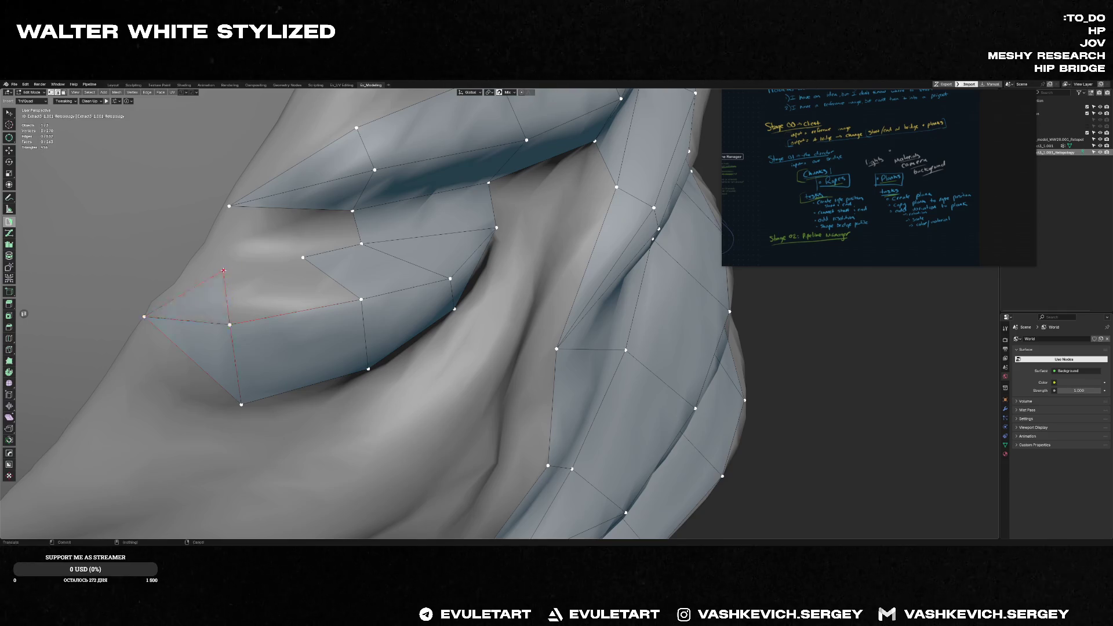
pyautogui.scroll(-1, 426, 316)
pyautogui.scroll(-1, 426, 317)
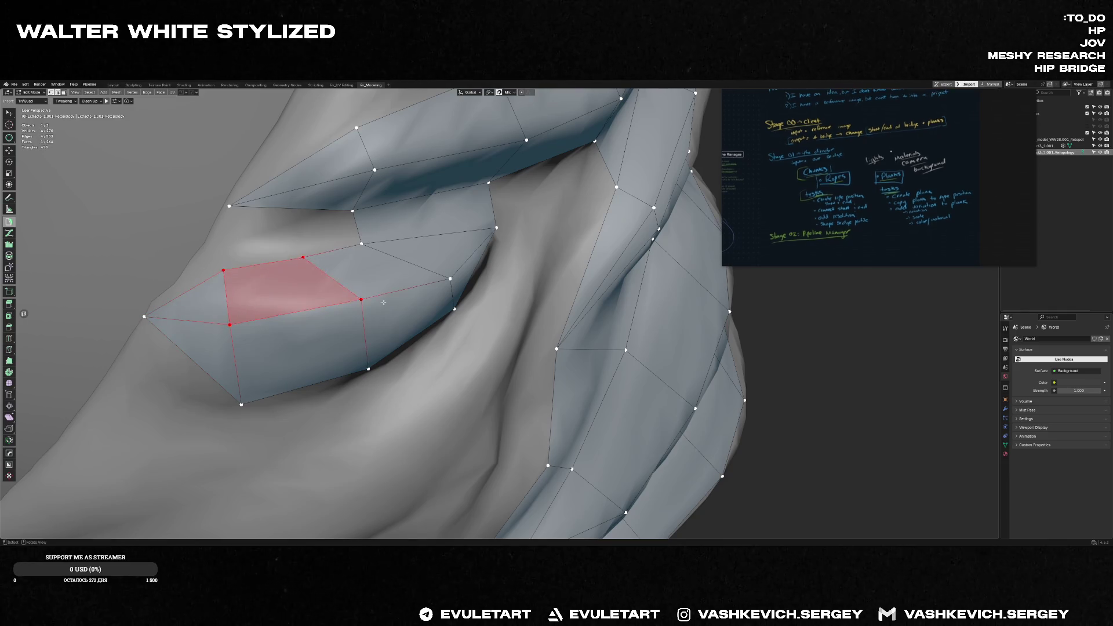
pyautogui.scroll(-5, 426, 317)
pyautogui.scroll(-2, 426, 316)
pyautogui.scroll(3, 426, 316)
pyautogui.scroll(3, 427, 316)
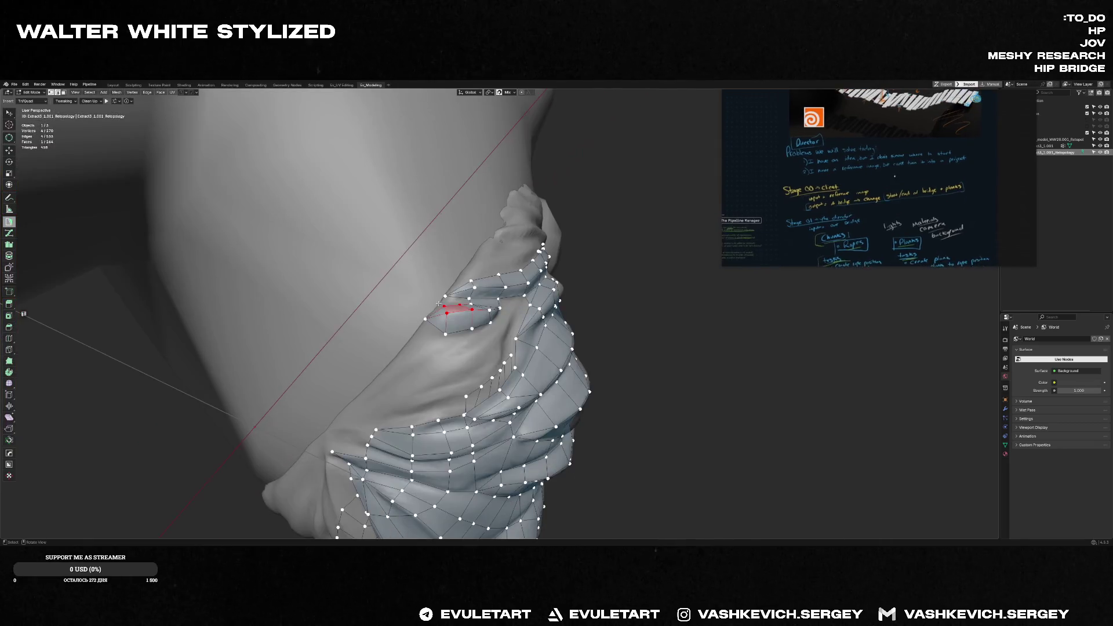
pyautogui.moveTo(427, 317); pyautogui.dragTo(478, 305, button='middle')
pyautogui.scroll(5, 444, 320)
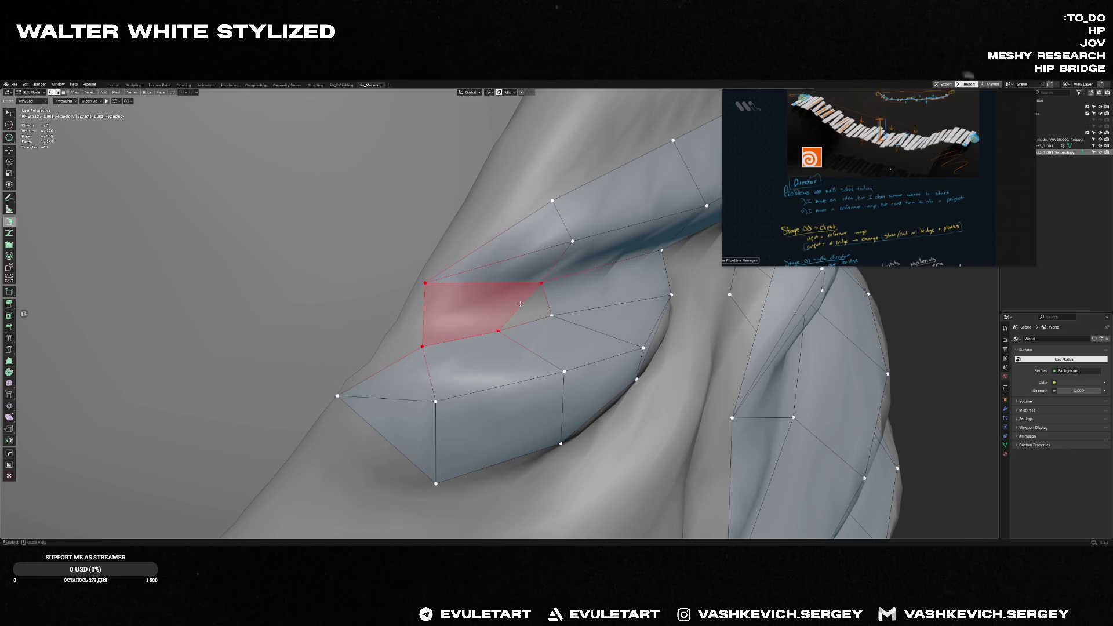
pyautogui.keyDown('ctrl'); pyautogui.click(485, 301); pyautogui.keyUp('ctrl')
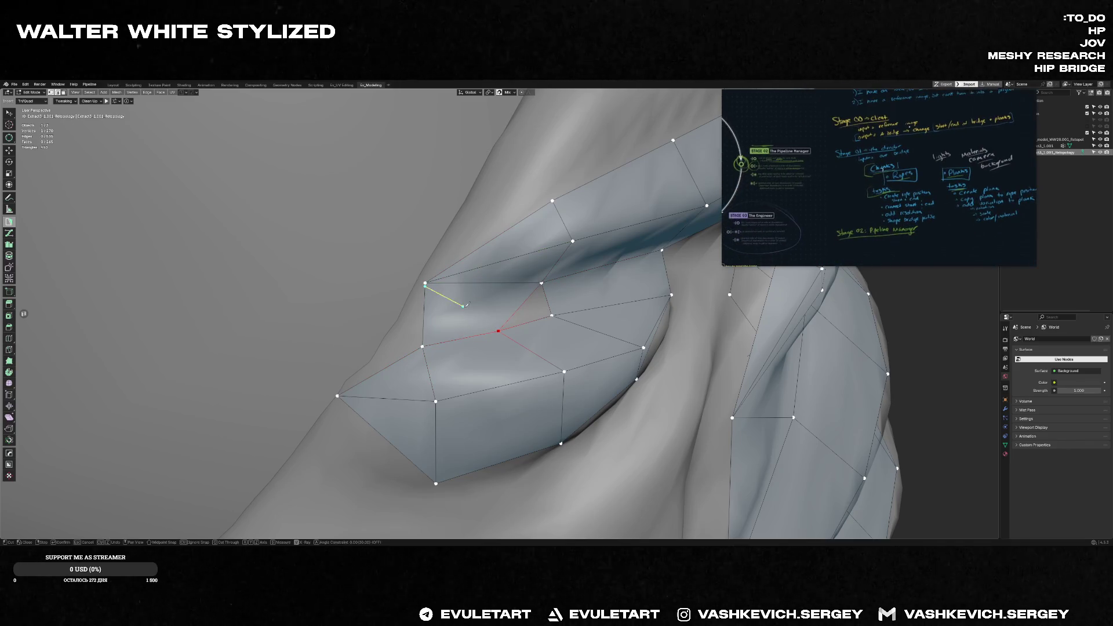
pyautogui.press('k')
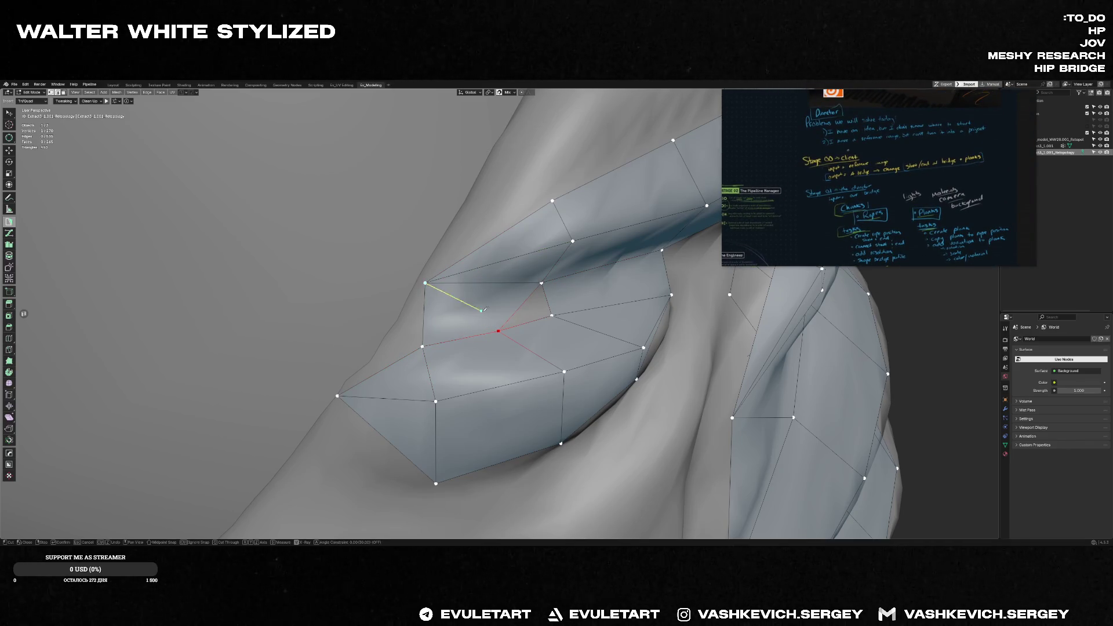
pyautogui.click(501, 329)
pyautogui.press('Return')
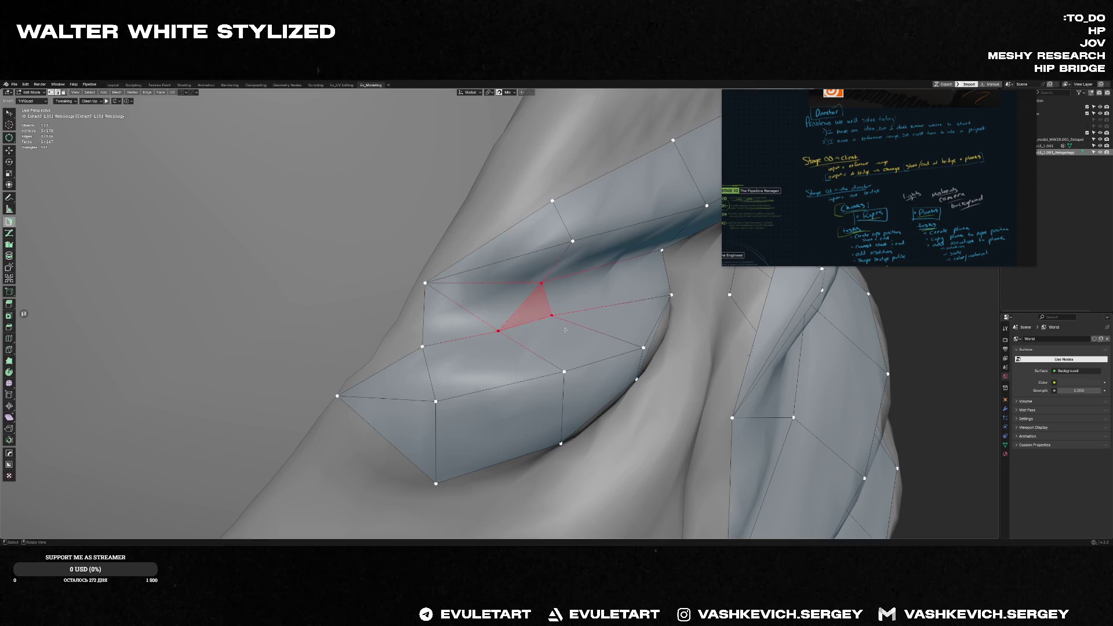
pyautogui.scroll(-5, 565, 329)
pyautogui.moveTo(566, 329); pyautogui.dragTo(539, 348, button='middle')
pyautogui.scroll(3, 540, 349)
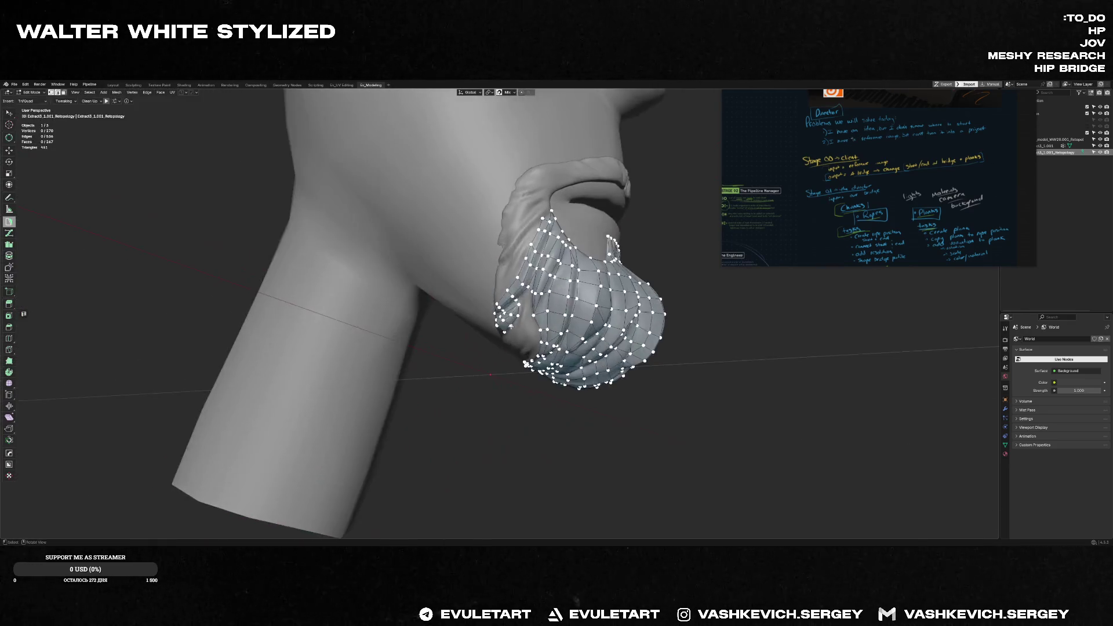
pyautogui.scroll(3, 585, 311)
pyautogui.hotkey('ctrl', 's')
# - Save the blend file as the next numbered retopo version via Save As
pyautogui.press('Escape')
pyautogui.hotkey('ctrl', 's')
pyautogui.click(521, 293)
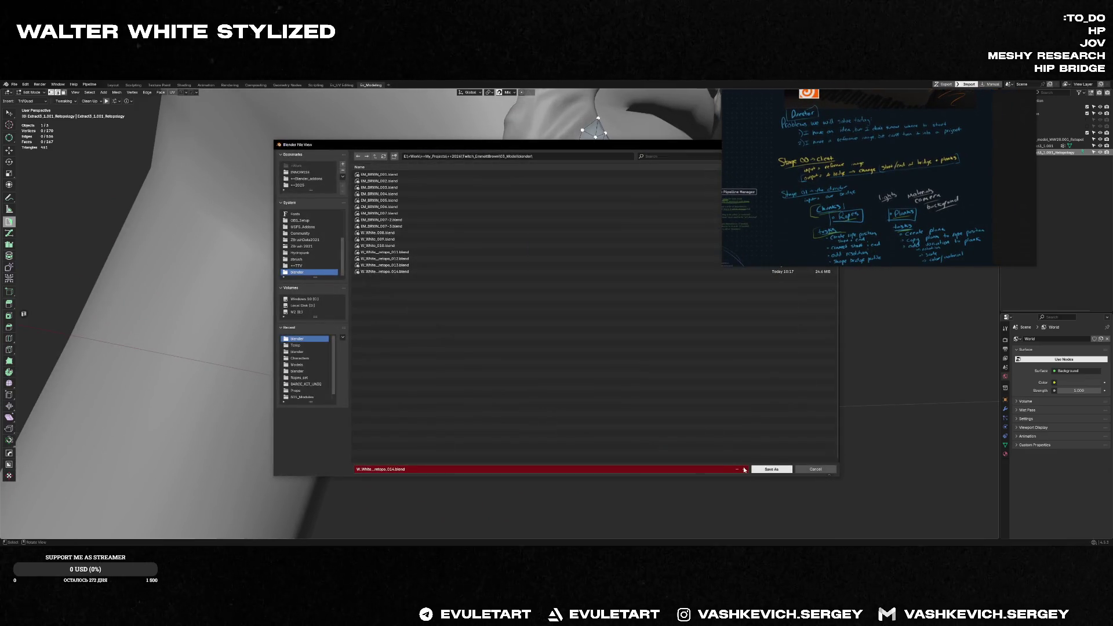
pyautogui.click(761, 469)
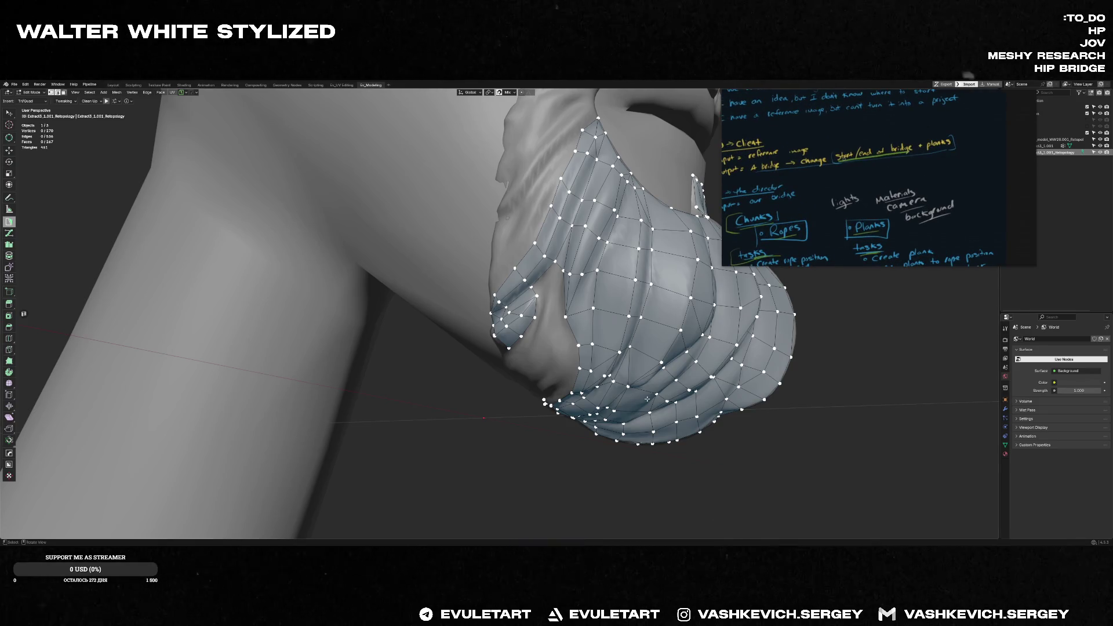
# - Reposition a fold-gap vertex and stretch a new face from the edge across the gap
pyautogui.moveTo(646, 398); pyautogui.dragTo(601, 288, button='middle')
pyautogui.scroll(5, 601, 288)
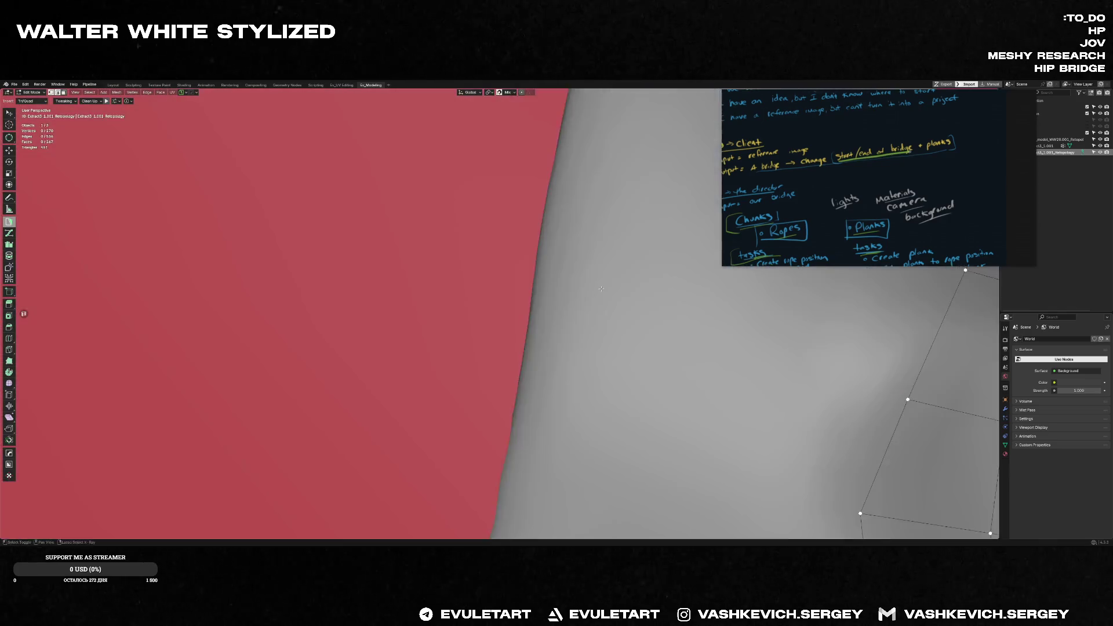
pyautogui.scroll(-5, 602, 288)
pyautogui.scroll(-5, 601, 287)
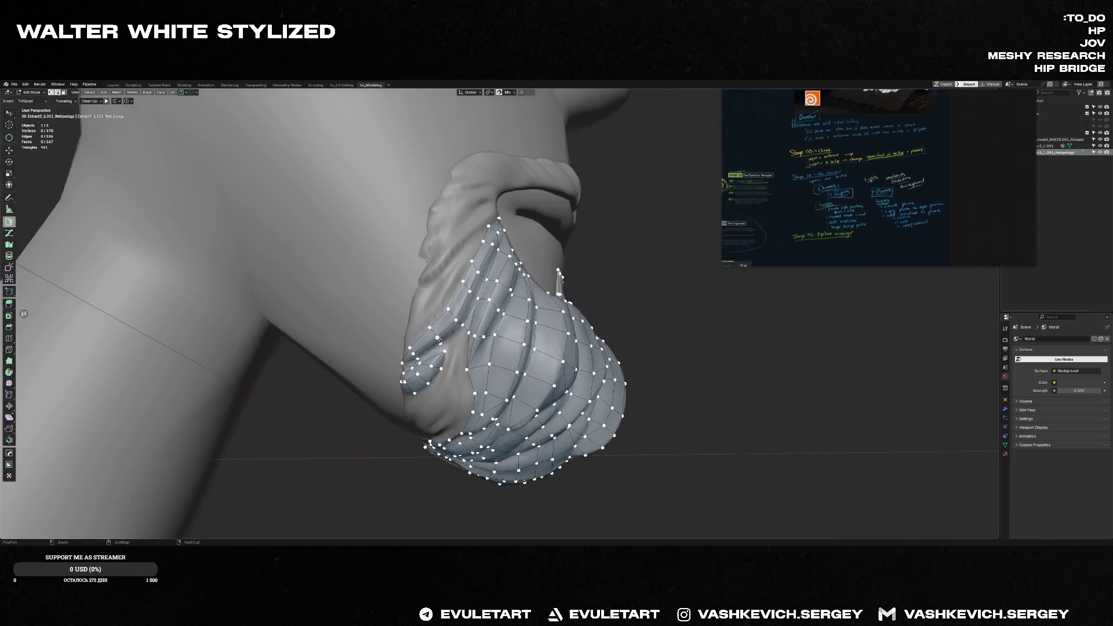
pyautogui.scroll(3, 438, 338)
pyautogui.moveTo(401, 356)
pyautogui.mouseDown(button='middle')
pyautogui.moveTo(460, 389)
pyautogui.moveTo(388, 380)
pyautogui.mouseUp(button='middle')
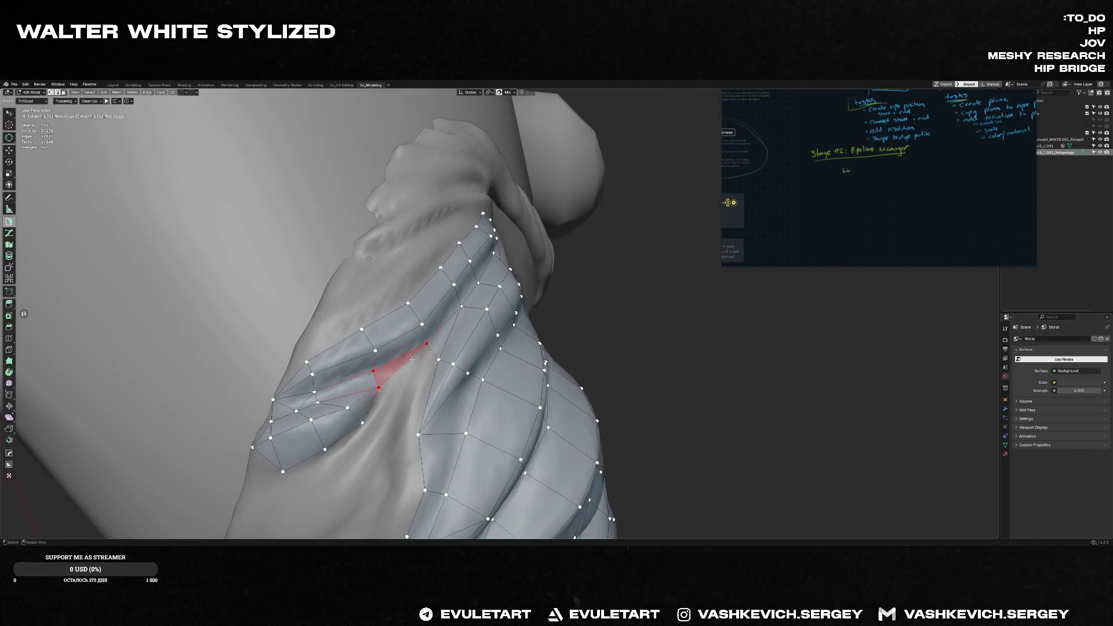
pyautogui.moveTo(373, 371); pyautogui.dragTo(374, 371)
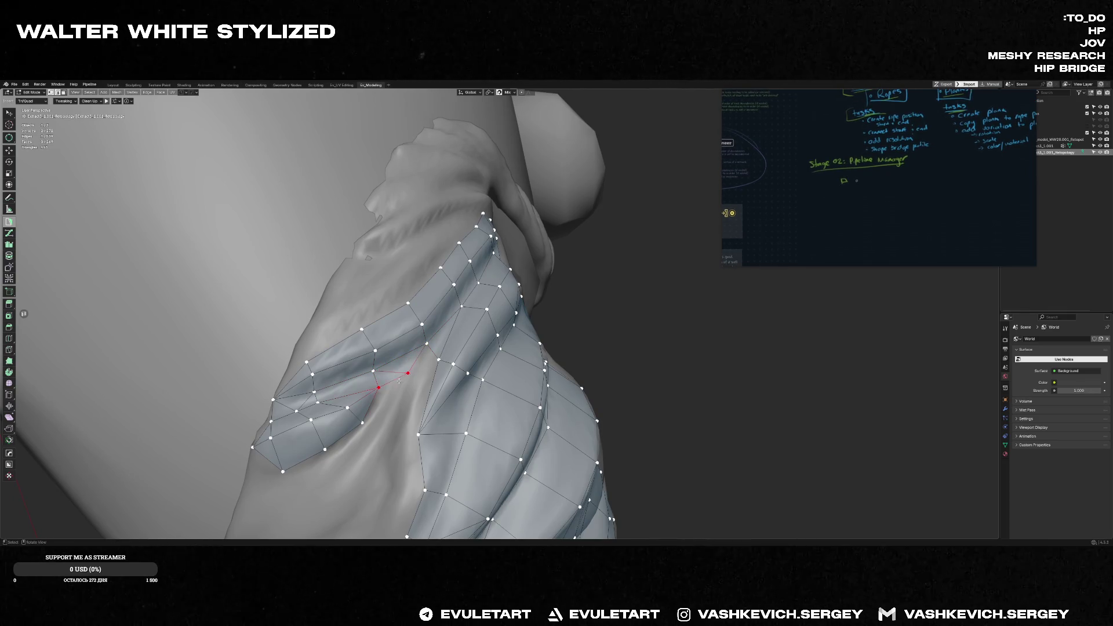
pyautogui.moveTo(399, 381); pyautogui.dragTo(400, 392, button='middle')
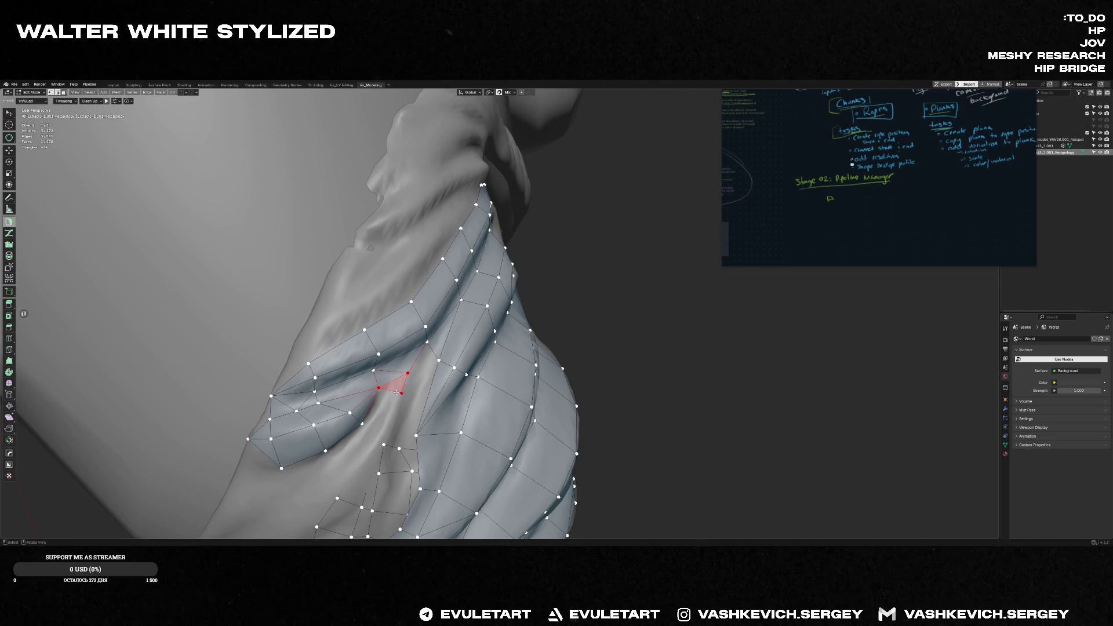
pyautogui.moveTo(395, 392); pyautogui.dragTo(353, 426)
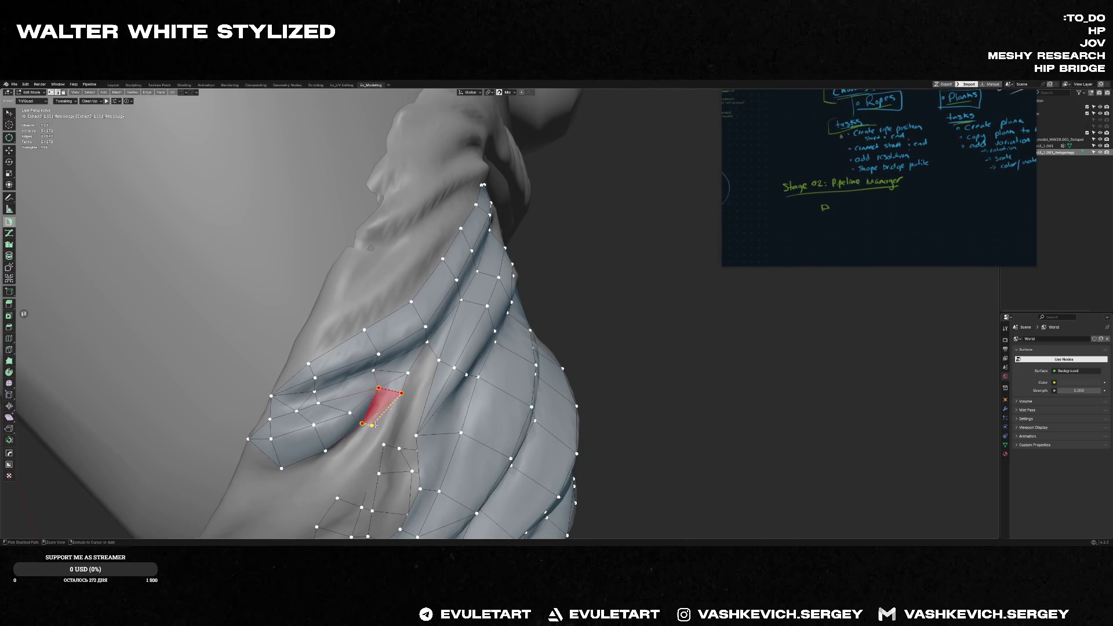
pyautogui.moveTo(386, 428); pyautogui.dragTo(460, 304, button='middle')
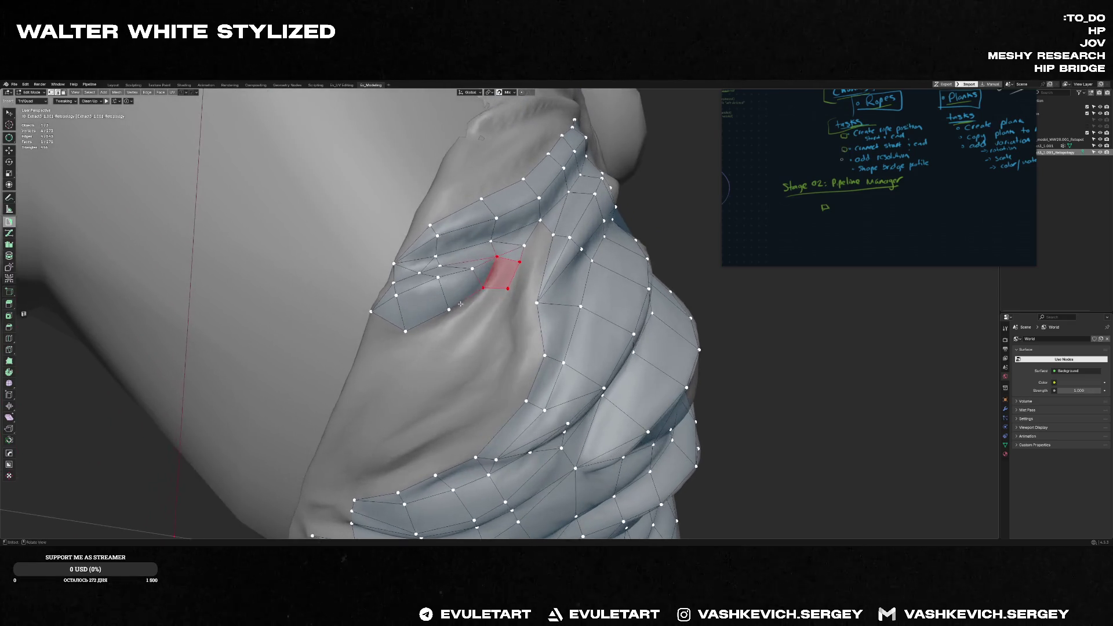
pyautogui.moveTo(484, 322)
pyautogui.mouseDown(button='middle')
pyautogui.moveTo(504, 322)
pyautogui.moveTo(454, 296)
pyautogui.moveTo(468, 320)
pyautogui.moveTo(398, 345)
pyautogui.moveTo(407, 333)
pyautogui.moveTo(348, 315)
pyautogui.mouseUp(button='middle')
# - Add a quad and two triangle faces closing the gap inside the side fold
pyautogui.keyDown('ctrl'); pyautogui.click(414, 347); pyautogui.keyUp('ctrl')
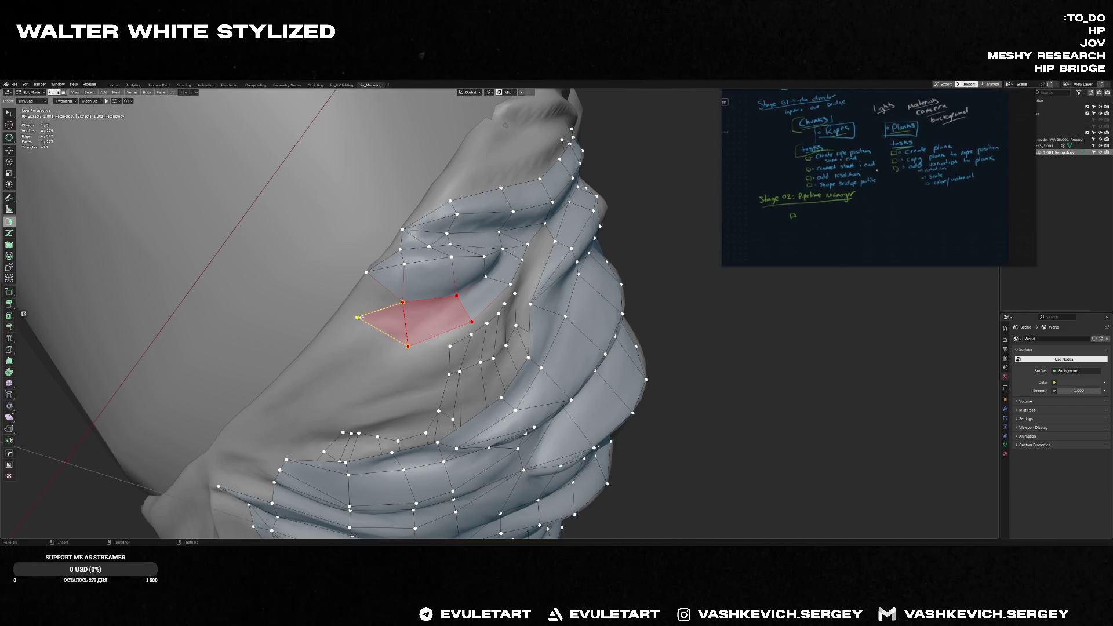
pyautogui.keyDown('ctrl'); pyautogui.click(349, 306); pyautogui.keyUp('ctrl')
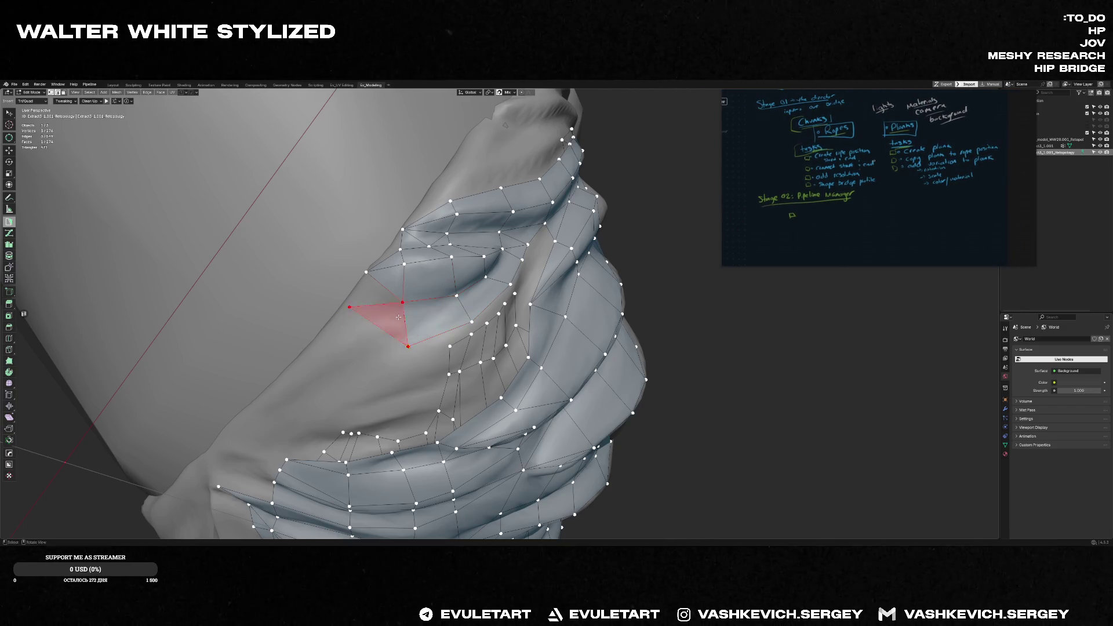
pyautogui.keyDown('ctrl'); pyautogui.click(367, 314); pyautogui.keyUp('ctrl')
pyautogui.moveTo(365, 350)
pyautogui.mouseDown(button='middle')
pyautogui.moveTo(347, 292)
pyautogui.moveTo(314, 322)
pyautogui.mouseUp(button='middle')
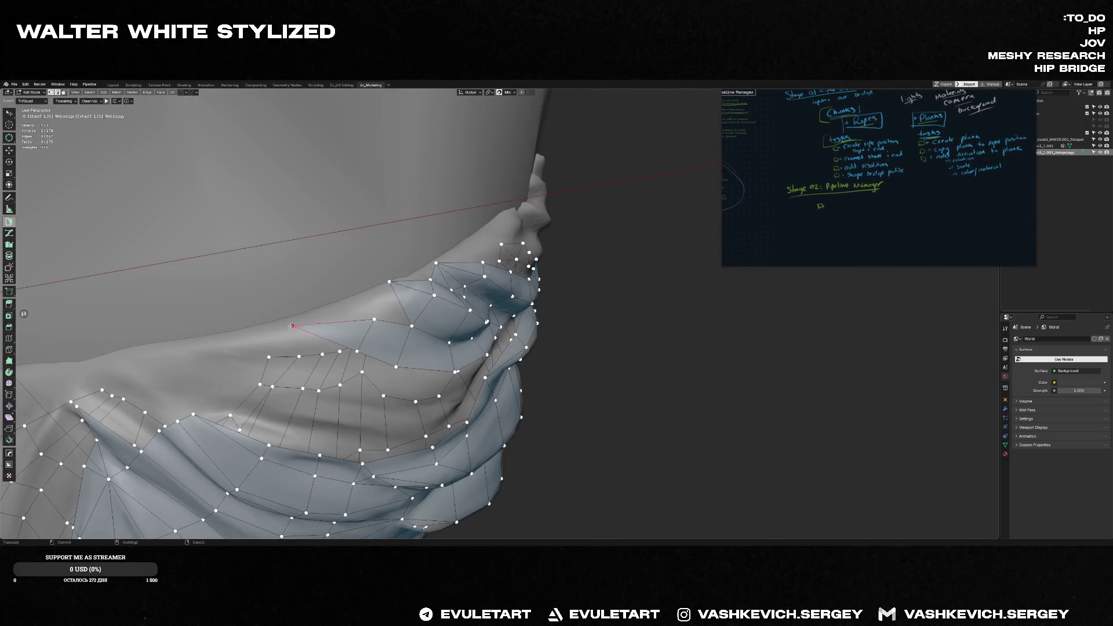
# - Add a face with a new vertex along the top edge of the goatee's front
pyautogui.moveTo(311, 338)
pyautogui.mouseDown(button='middle')
pyautogui.moveTo(470, 276)
pyautogui.moveTo(274, 349)
pyautogui.moveTo(280, 341)
pyautogui.moveTo(223, 334)
pyautogui.moveTo(374, 331)
pyautogui.moveTo(391, 341)
pyautogui.moveTo(369, 349)
pyautogui.moveTo(404, 411)
pyautogui.moveTo(400, 357)
pyautogui.moveTo(341, 361)
pyautogui.moveTo(332, 380)
pyautogui.mouseUp(button='middle')
pyautogui.scroll(-3, 321, 336)
pyautogui.scroll(-5, 233, 322)
pyautogui.scroll(5, 321, 328)
pyautogui.scroll(2, 417, 334)
pyautogui.click(349, 344)
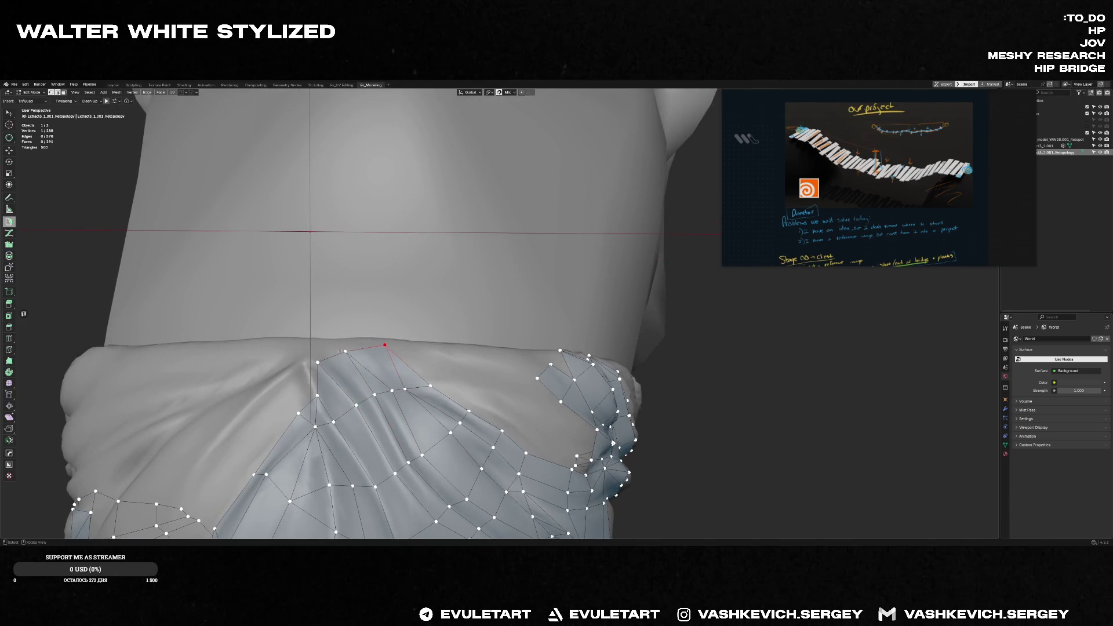
pyautogui.moveTo(384, 348)
pyautogui.mouseDown(button='middle')
pyautogui.moveTo(414, 358)
pyautogui.moveTo(454, 337)
pyautogui.moveTo(493, 353)
pyautogui.moveTo(517, 316)
pyautogui.mouseUp(button='middle')
# - Build a quad and an adjoining triangle face on the goatee's side border
pyautogui.click(434, 329)
pyautogui.click(485, 335)
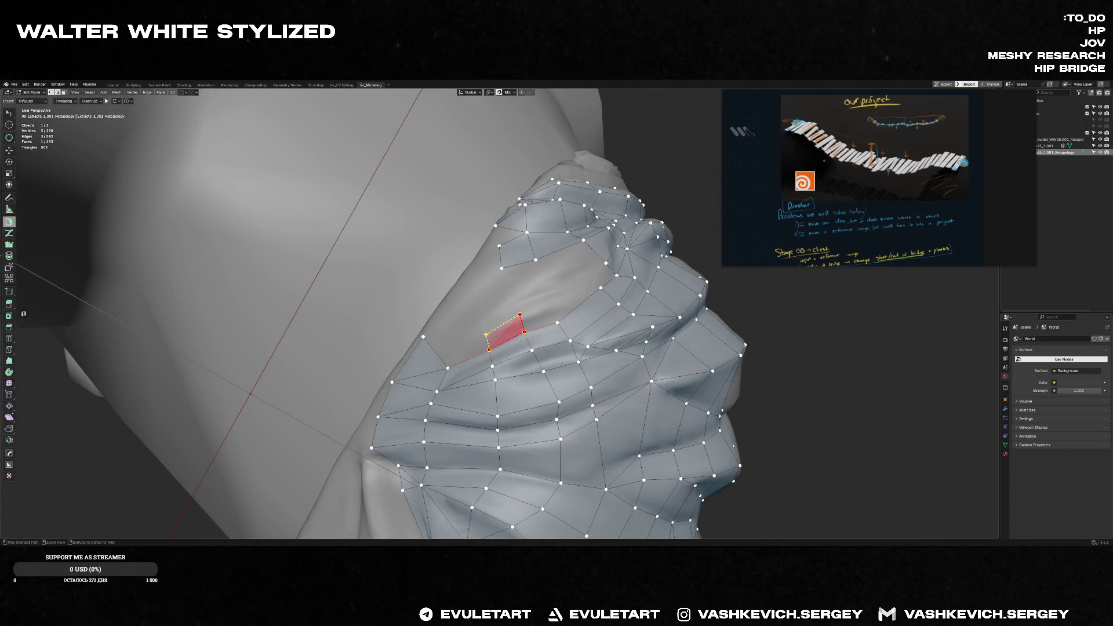
pyautogui.keyDown('ctrl'); pyautogui.click(454, 302); pyautogui.keyUp('ctrl')
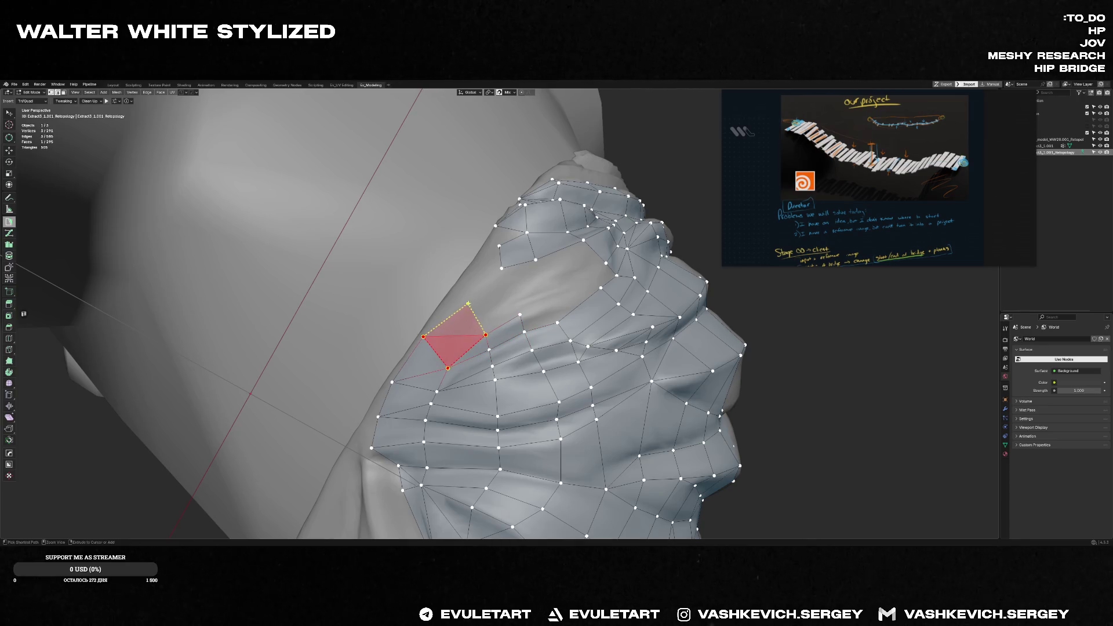
pyautogui.keyDown('ctrl'); pyautogui.click(519, 314); pyautogui.keyUp('ctrl')
pyautogui.keyDown('ctrl'); pyautogui.click(476, 283); pyautogui.keyUp('ctrl')
pyautogui.keyDown('ctrl'); pyautogui.click(501, 268); pyautogui.keyUp('ctrl')
# - Add quad faces in the upper side-fold gap, then view the whole head
pyautogui.moveTo(506, 277); pyautogui.dragTo(395, 211, button='middle')
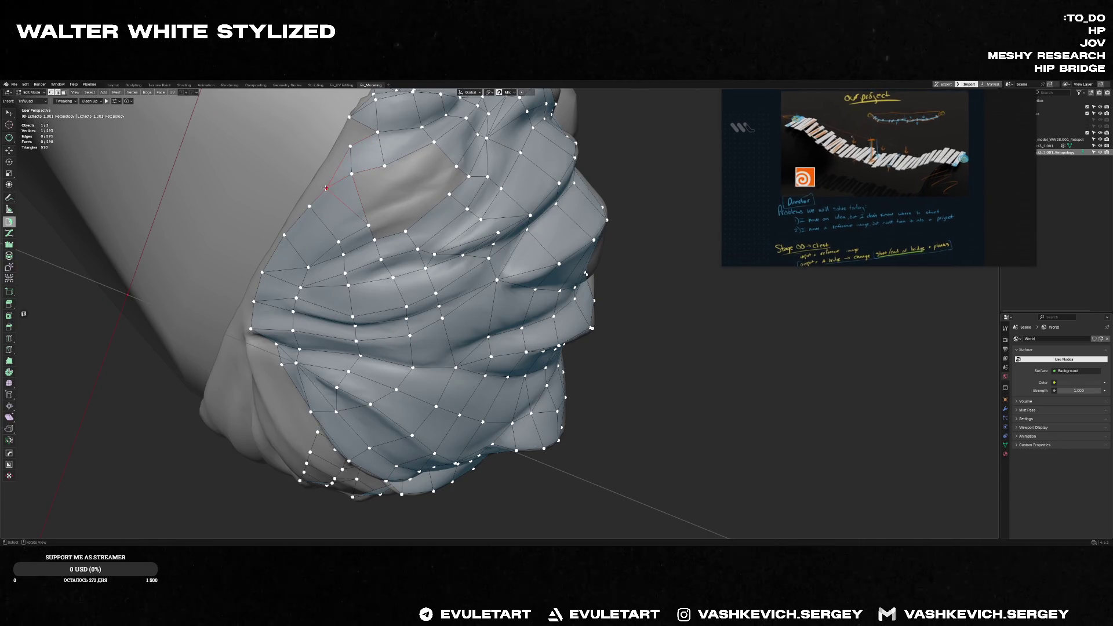
pyautogui.moveTo(308, 201)
pyautogui.mouseDown(button='middle')
pyautogui.moveTo(385, 168)
pyautogui.moveTo(397, 133)
pyautogui.mouseUp(button='middle')
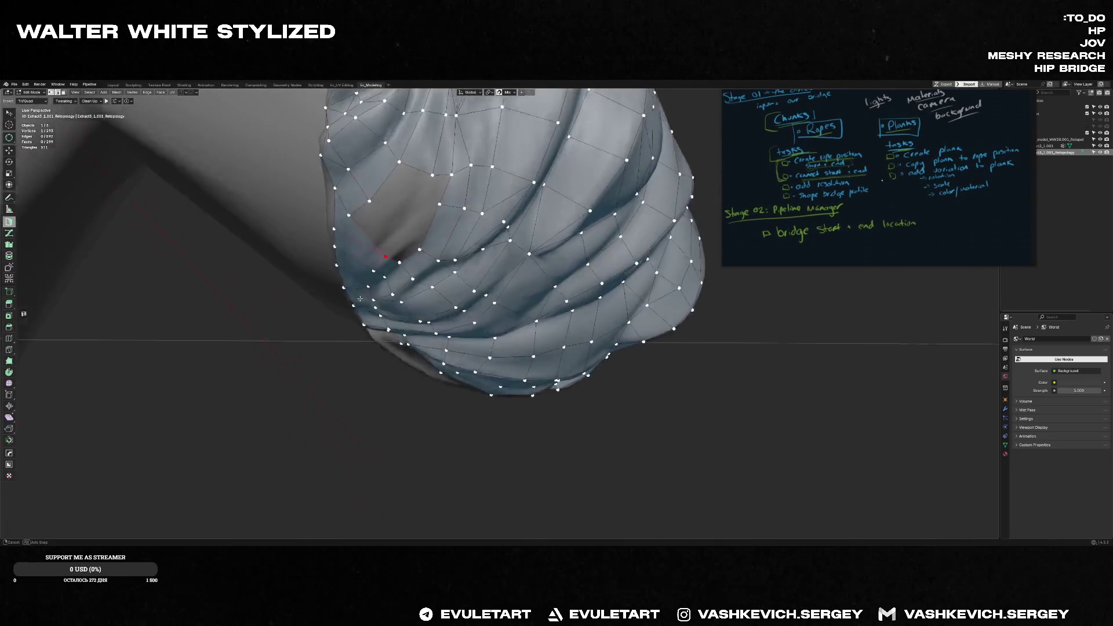
pyautogui.moveTo(386, 259); pyautogui.dragTo(384, 258, button='middle')
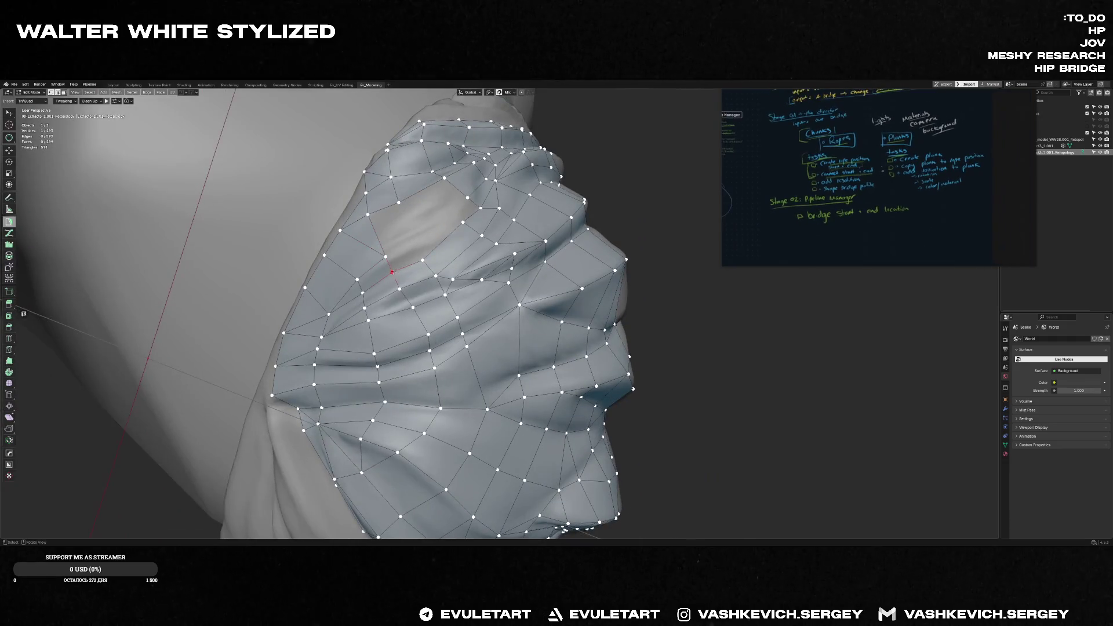
pyautogui.moveTo(394, 272); pyautogui.dragTo(420, 250)
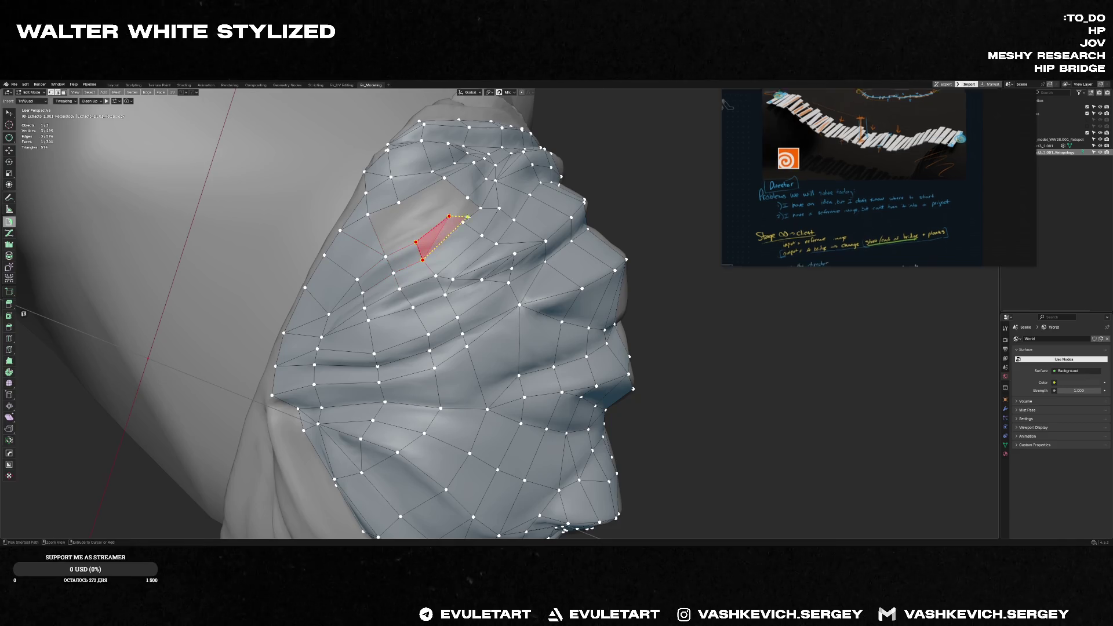
pyautogui.moveTo(444, 219); pyautogui.dragTo(456, 205, button='middle')
pyautogui.press('ctrl')
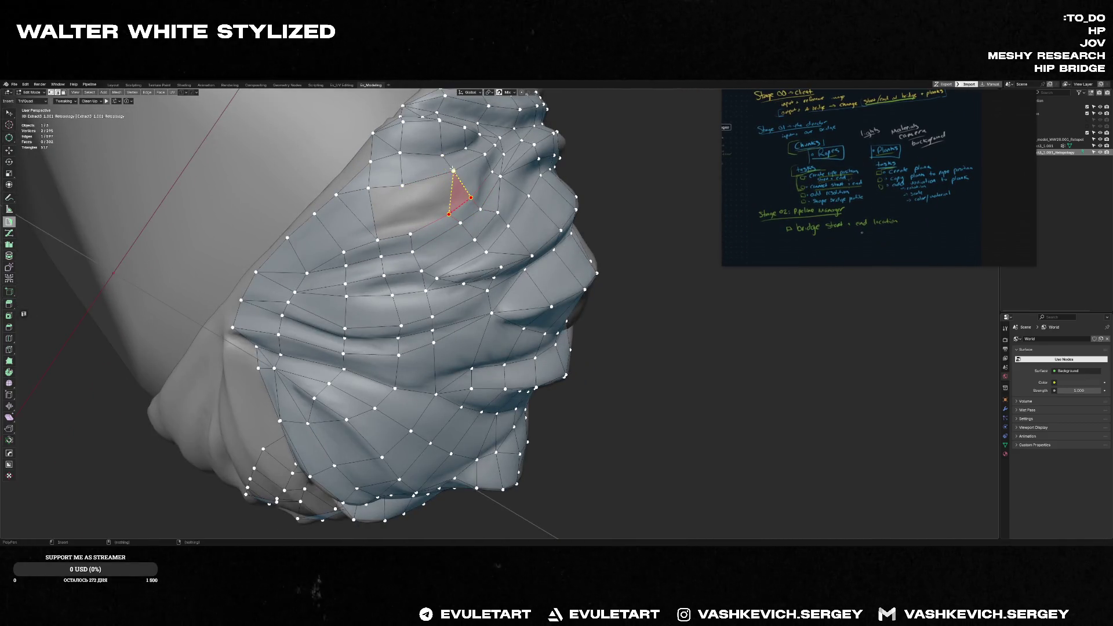
pyautogui.click(439, 206)
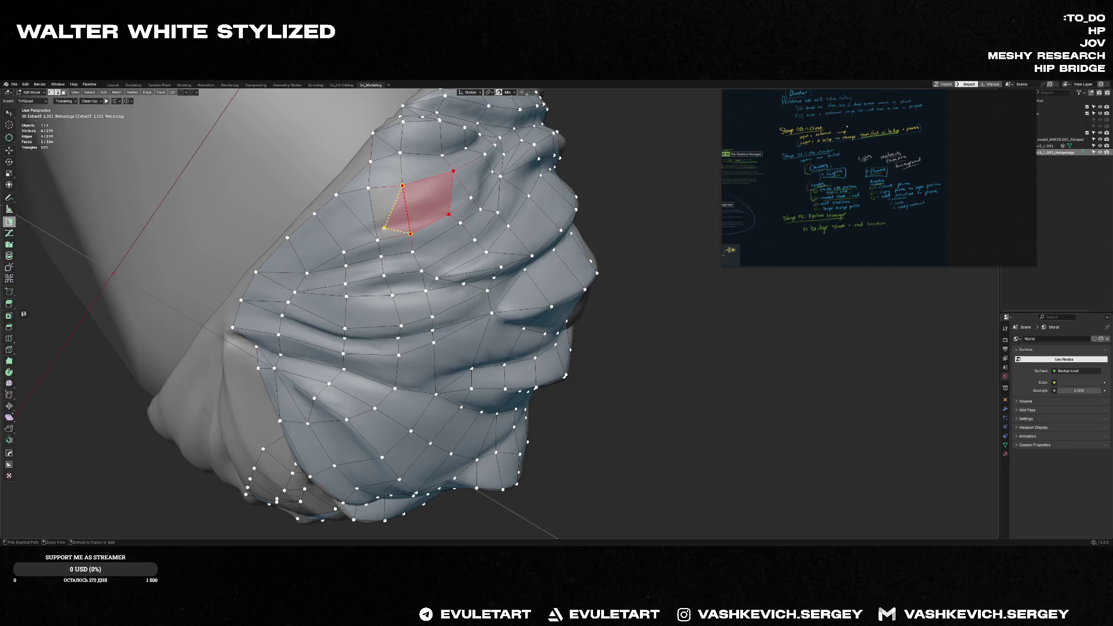
pyautogui.moveTo(439, 205)
pyautogui.mouseDown(button='middle')
pyautogui.moveTo(465, 262)
pyautogui.moveTo(511, 286)
pyautogui.moveTo(347, 58)
pyautogui.mouseUp(button='middle')
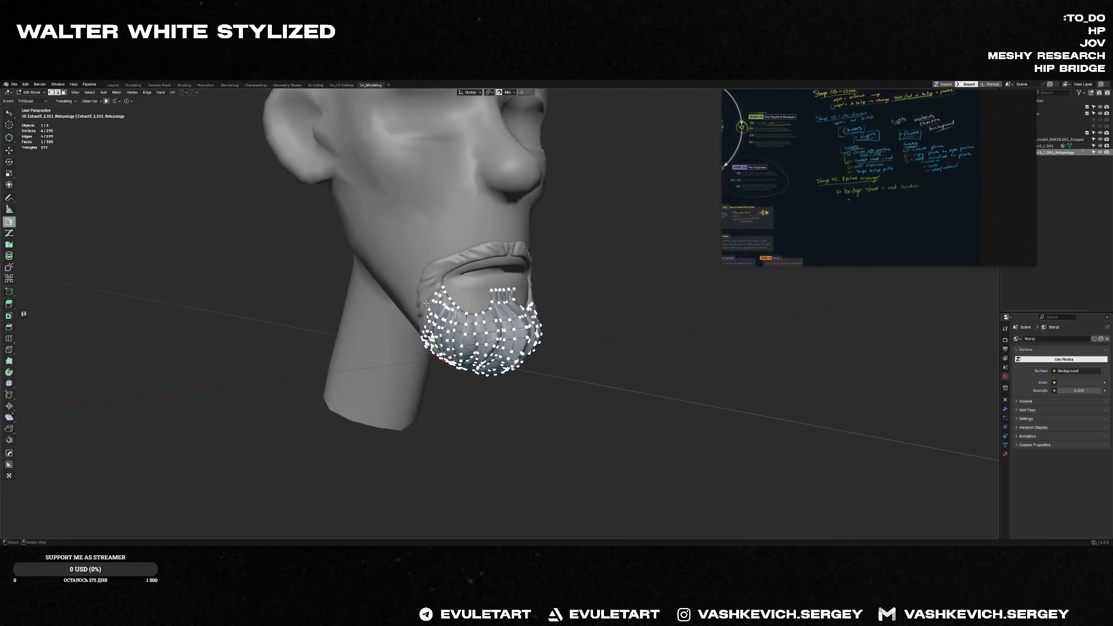
# - Frame the mesh and start bridging the vertical side gap with a new vertex and face
pyautogui.press('KP_Decimal')
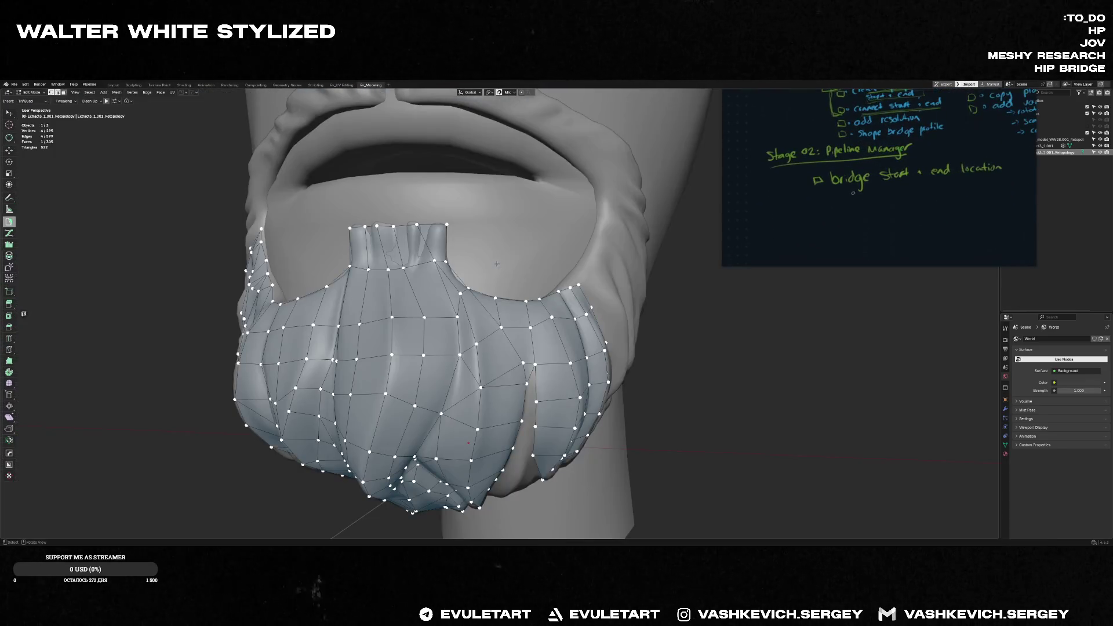
pyautogui.moveTo(491, 264)
pyautogui.mouseDown(button='middle')
pyautogui.moveTo(443, 288)
pyautogui.moveTo(444, 269)
pyautogui.mouseUp(button='middle')
pyautogui.keyDown('ctrl'); pyautogui.click(437, 264); pyautogui.keyUp('ctrl')
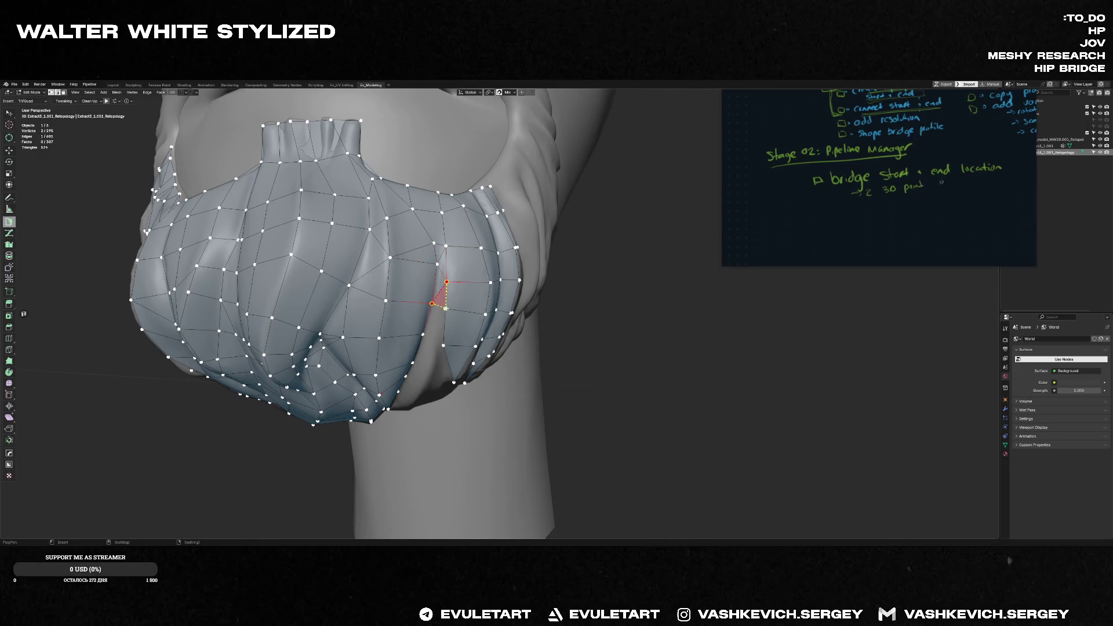
pyautogui.moveTo(444, 307)
pyautogui.mouseDown(button='middle')
pyautogui.moveTo(429, 344)
pyautogui.moveTo(469, 302)
pyautogui.mouseUp(button='middle')
pyautogui.keyDown('ctrl'); pyautogui.click(464, 320); pyautogui.keyUp('ctrl')
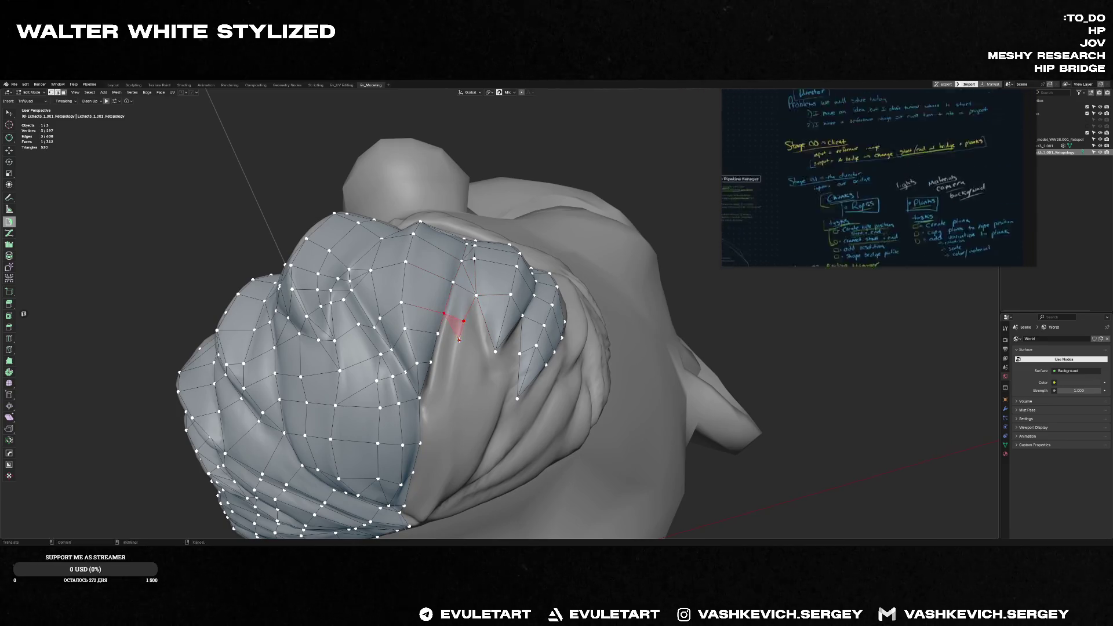
# - Fill quads and thin triangles across the upper part of the side gap using F and Poly Build
pyautogui.keyDown('ctrl'); pyautogui.click(437, 334); pyautogui.keyUp('ctrl')
pyautogui.keyDown('ctrl'); pyautogui.click(435, 385); pyautogui.keyUp('ctrl')
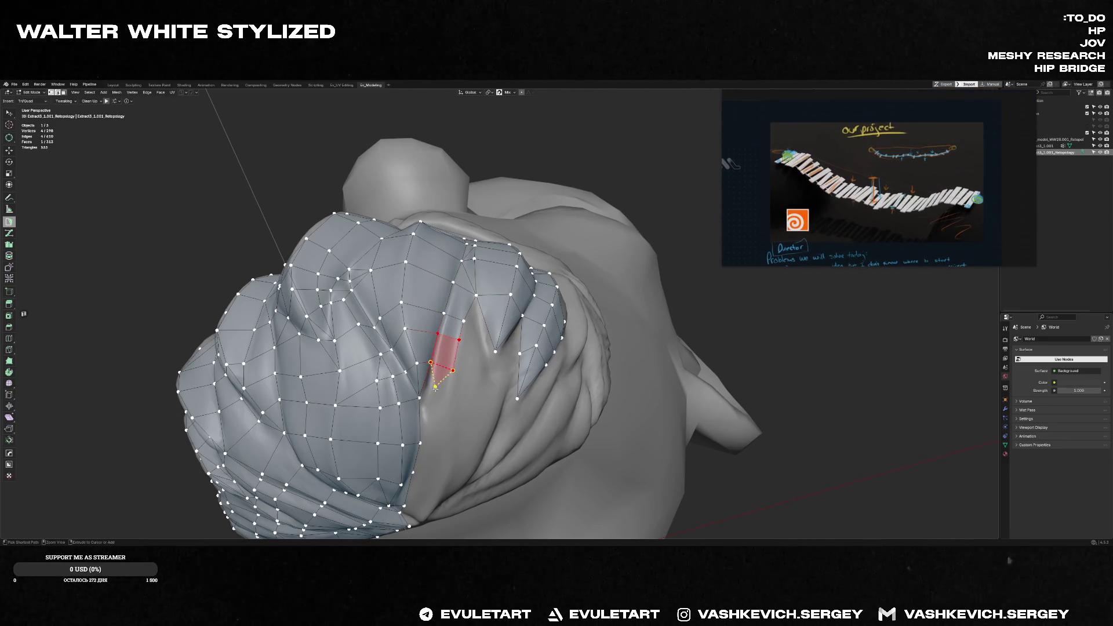
pyautogui.press('f')
pyautogui.keyDown('ctrl'); pyautogui.click(451, 397); pyautogui.keyUp('ctrl')
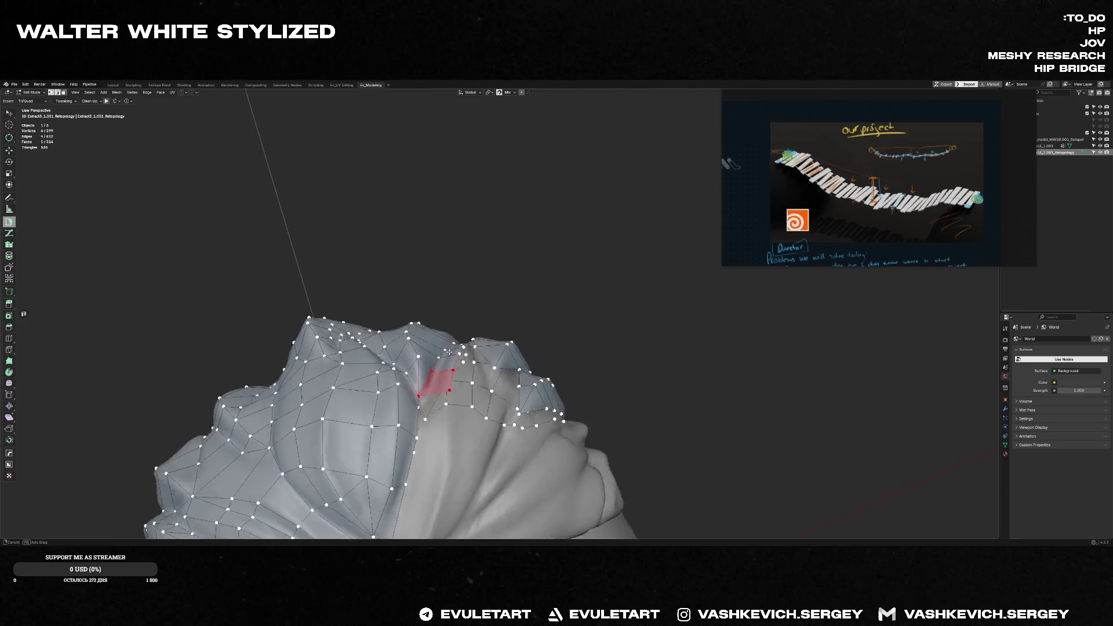
pyautogui.moveTo(451, 396); pyautogui.dragTo(474, 331, button='middle')
pyautogui.moveTo(483, 292); pyautogui.dragTo(466, 338, button='middle')
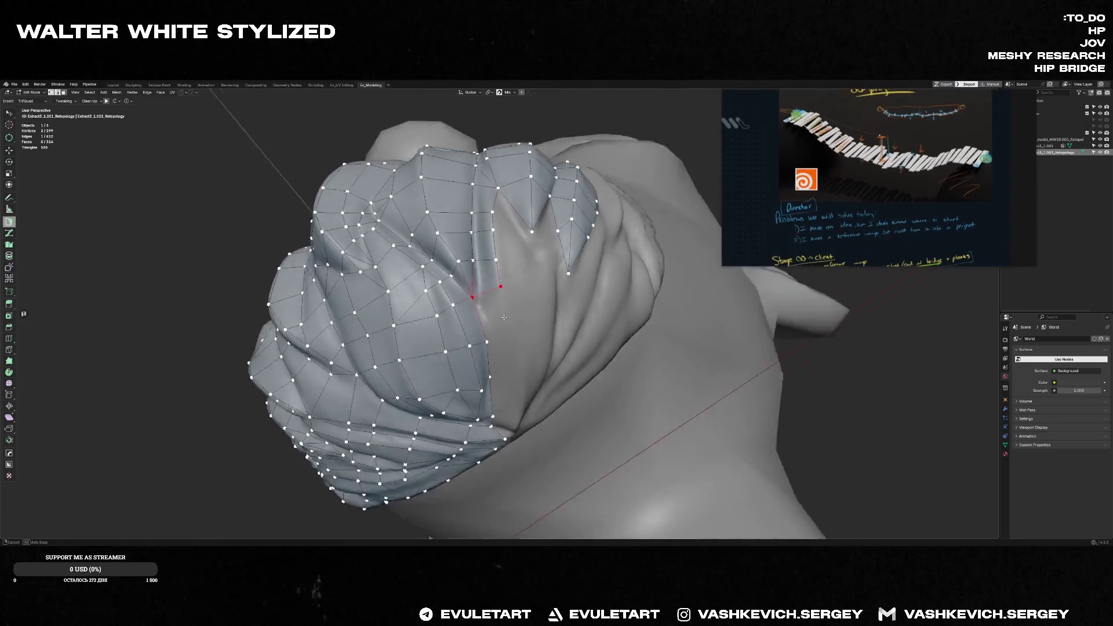
pyautogui.keyDown('ctrl'); pyautogui.click(465, 337); pyautogui.keyUp('ctrl')
pyautogui.moveTo(465, 337); pyautogui.dragTo(478, 334)
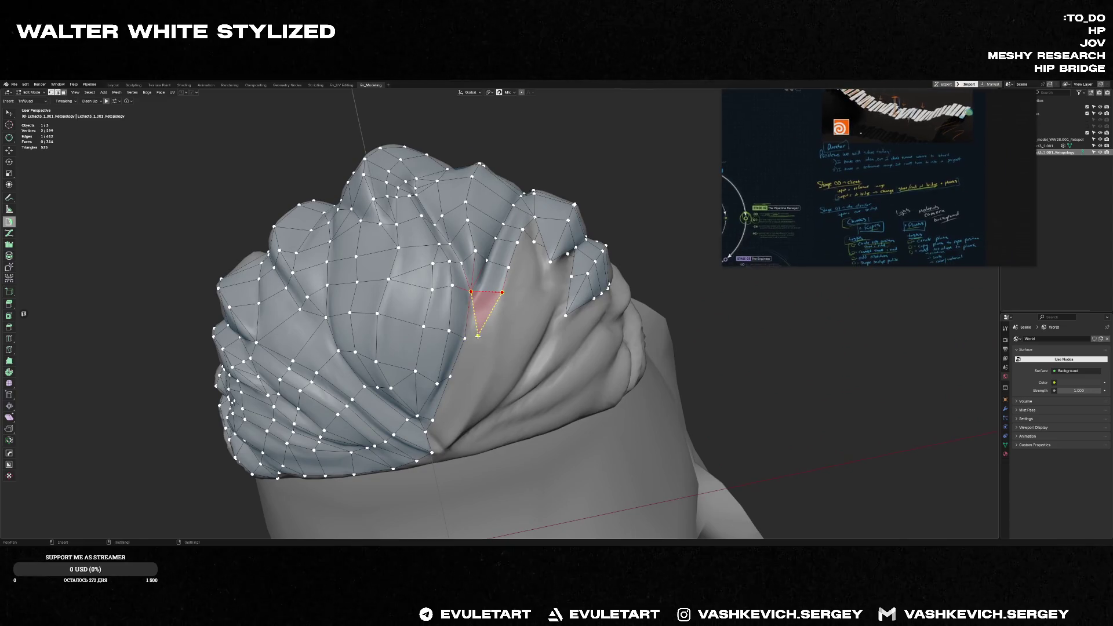
pyautogui.keyDown('ctrl'); pyautogui.click(474, 338); pyautogui.keyUp('ctrl')
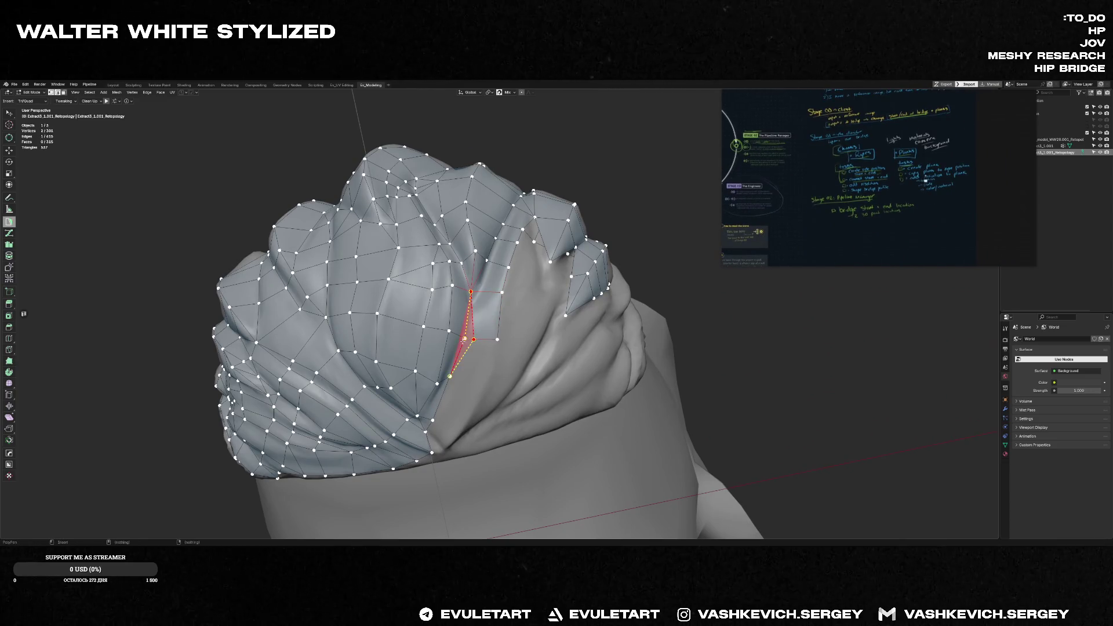
# - Extend the face strip down to the bottom of the side gap with more quads and triangles
pyautogui.moveTo(474, 338); pyautogui.dragTo(482, 437, button='middle')
pyautogui.keyDown('ctrl'); pyautogui.click(485, 364); pyautogui.keyUp('ctrl')
pyautogui.keyDown('ctrl'); pyautogui.click(467, 381); pyautogui.keyUp('ctrl')
pyautogui.keyDown('ctrl'); pyautogui.click(476, 416); pyautogui.keyUp('ctrl')
pyautogui.keyDown('ctrl'); pyautogui.click(478, 454); pyautogui.keyUp('ctrl')
pyautogui.keyDown('ctrl'); pyautogui.click(478, 471); pyautogui.keyUp('ctrl')
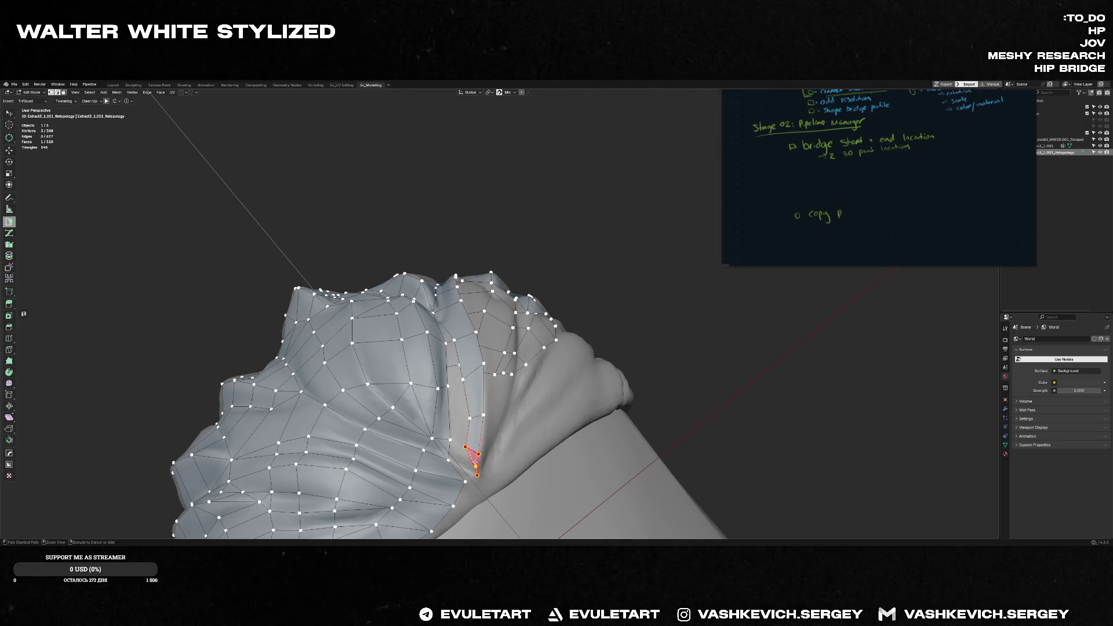
pyautogui.moveTo(478, 472); pyautogui.dragTo(469, 432, button='middle')
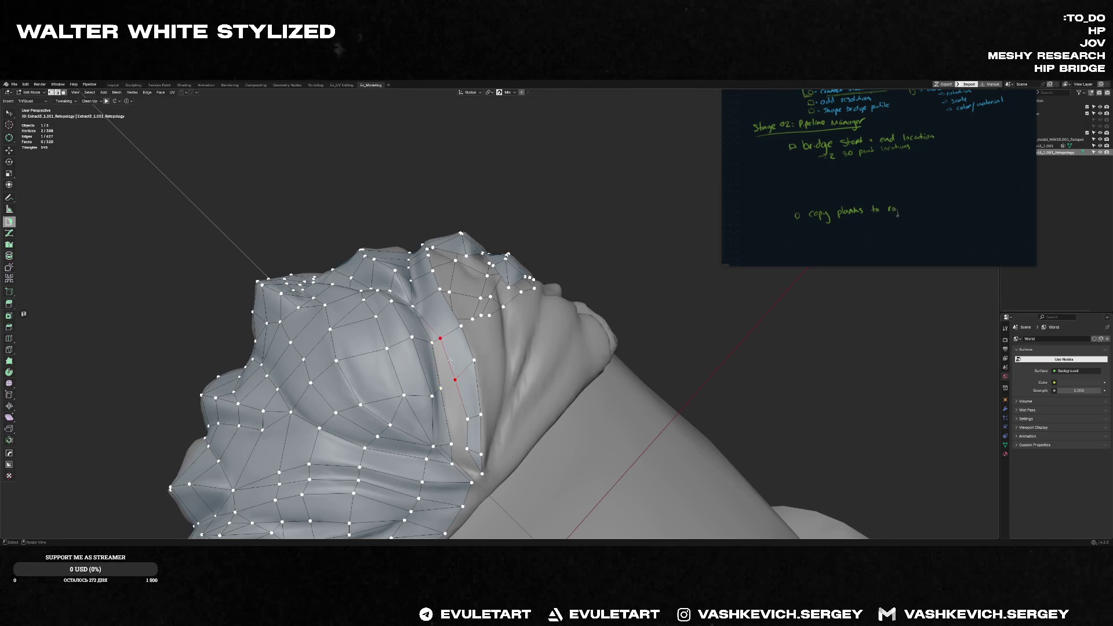
pyautogui.moveTo(461, 433)
pyautogui.mouseDown(button='middle')
pyautogui.moveTo(470, 442)
pyautogui.moveTo(427, 285)
pyautogui.moveTo(448, 308)
pyautogui.moveTo(429, 312)
pyautogui.mouseUp(button='middle')
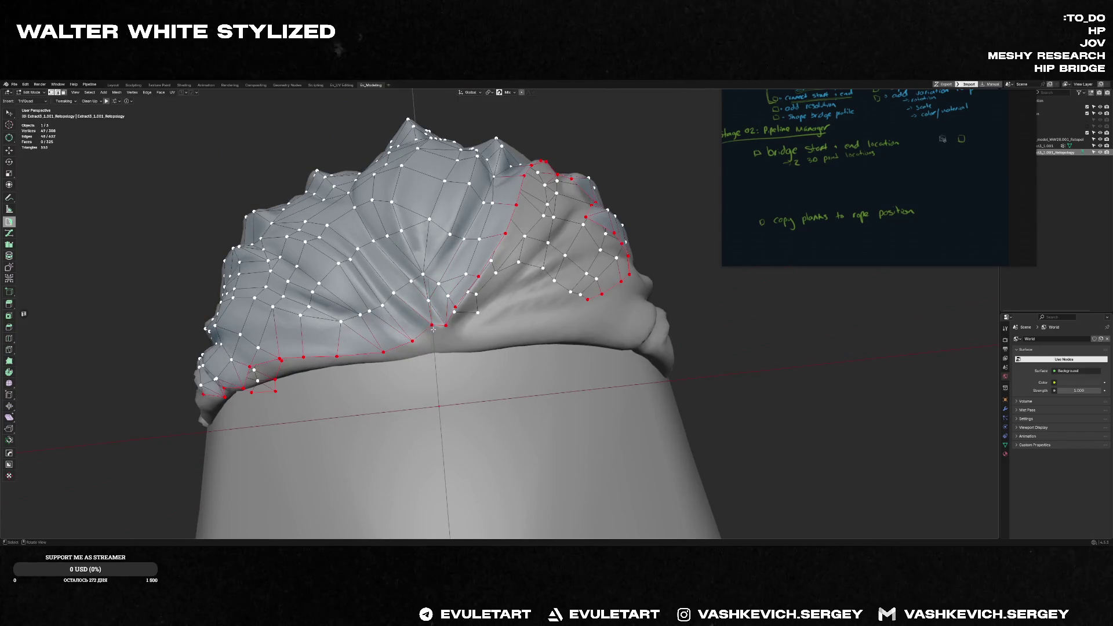
# - Fill a face under the goatee and complete a quad on the mesh border
pyautogui.moveTo(447, 330)
pyautogui.mouseDown(button='middle')
pyautogui.moveTo(383, 315)
pyautogui.moveTo(467, 321)
pyautogui.mouseUp(button='middle')
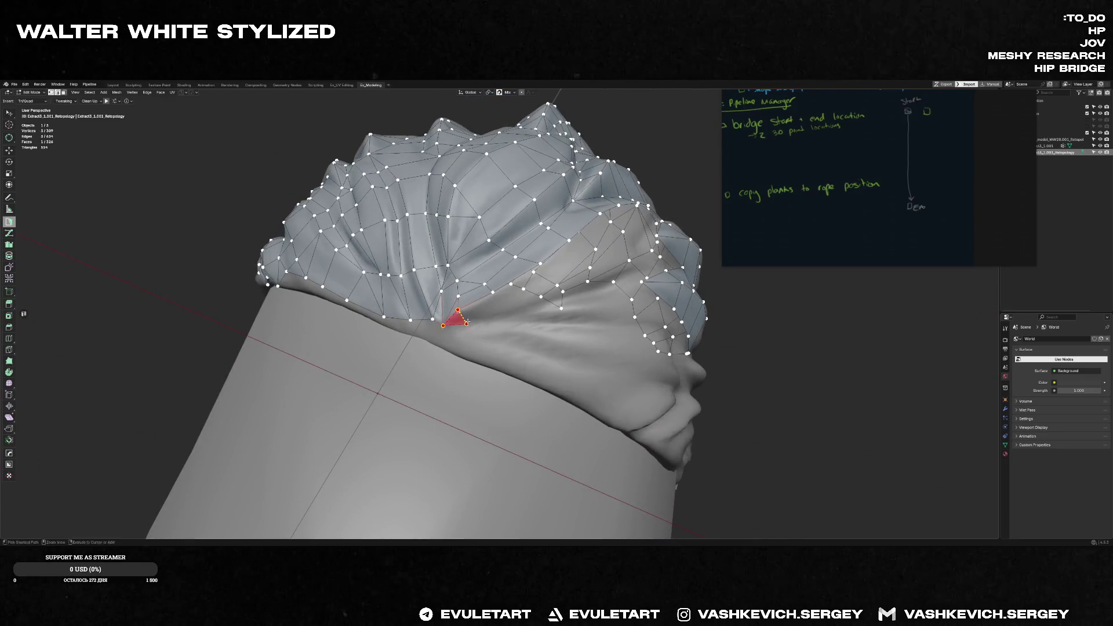
pyautogui.press('f')
pyautogui.moveTo(481, 307)
pyautogui.mouseDown(button='middle')
pyautogui.moveTo(576, 268)
pyautogui.moveTo(466, 370)
pyautogui.moveTo(341, 396)
pyautogui.mouseUp(button='middle')
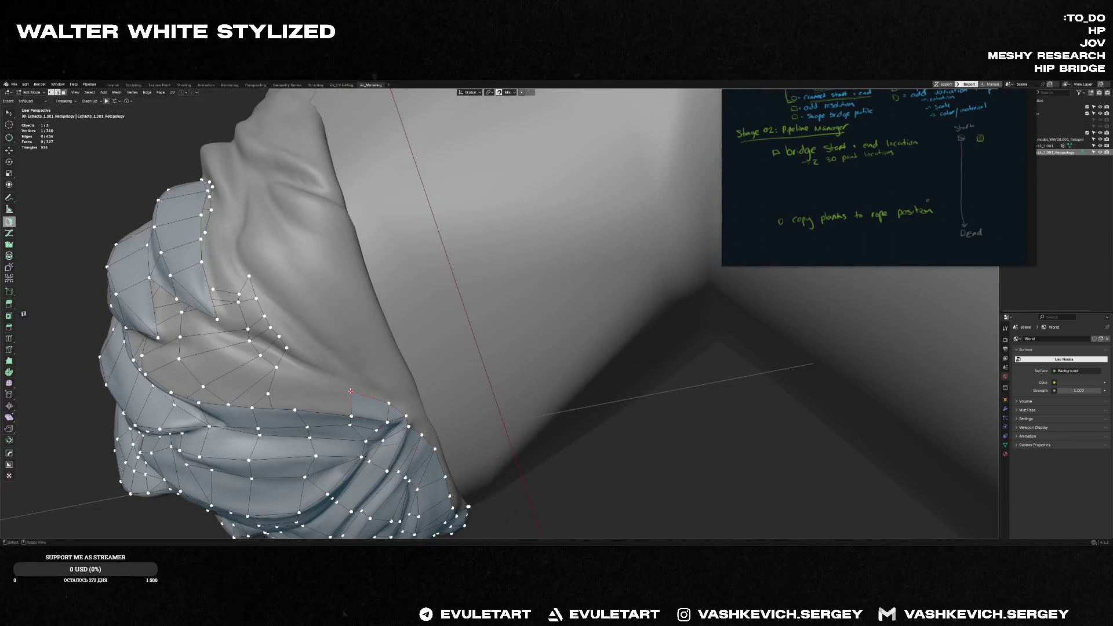
pyautogui.keyDown('ctrl'); pyautogui.click(352, 384); pyautogui.keyUp('ctrl')
pyautogui.keyDown('ctrl'); pyautogui.click(296, 380); pyautogui.keyUp('ctrl')
pyautogui.moveTo(296, 381); pyautogui.dragTo(329, 343, button='middle')
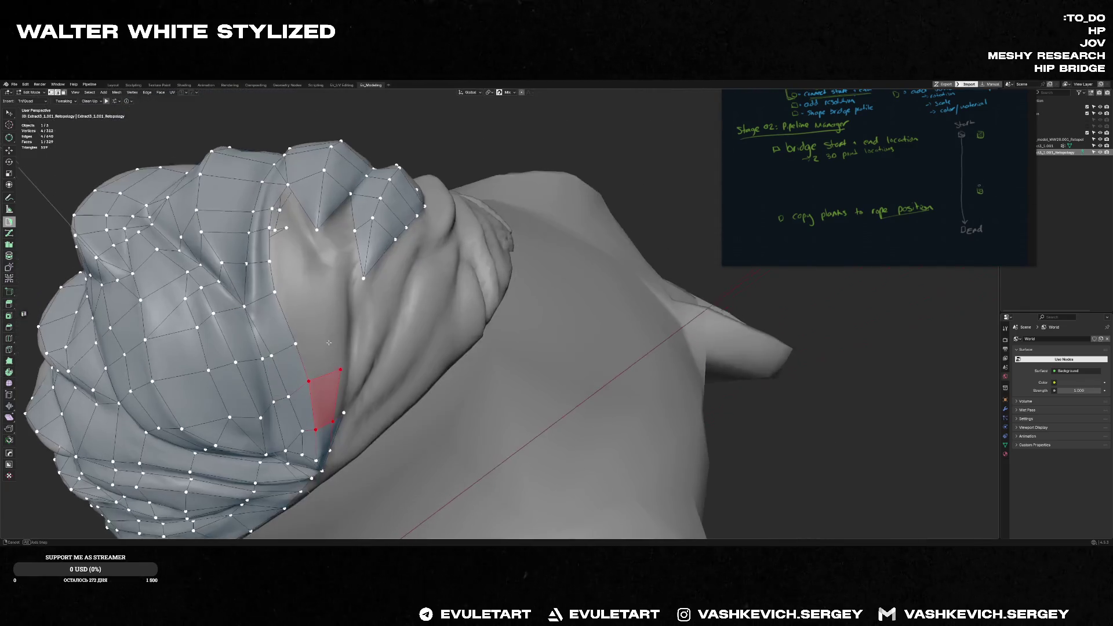
# - Extend a column of quads upward from a border vertex into the neck-side gap
pyautogui.click(340, 370)
pyautogui.keyDown('ctrl'); pyautogui.click(303, 337); pyautogui.keyUp('ctrl')
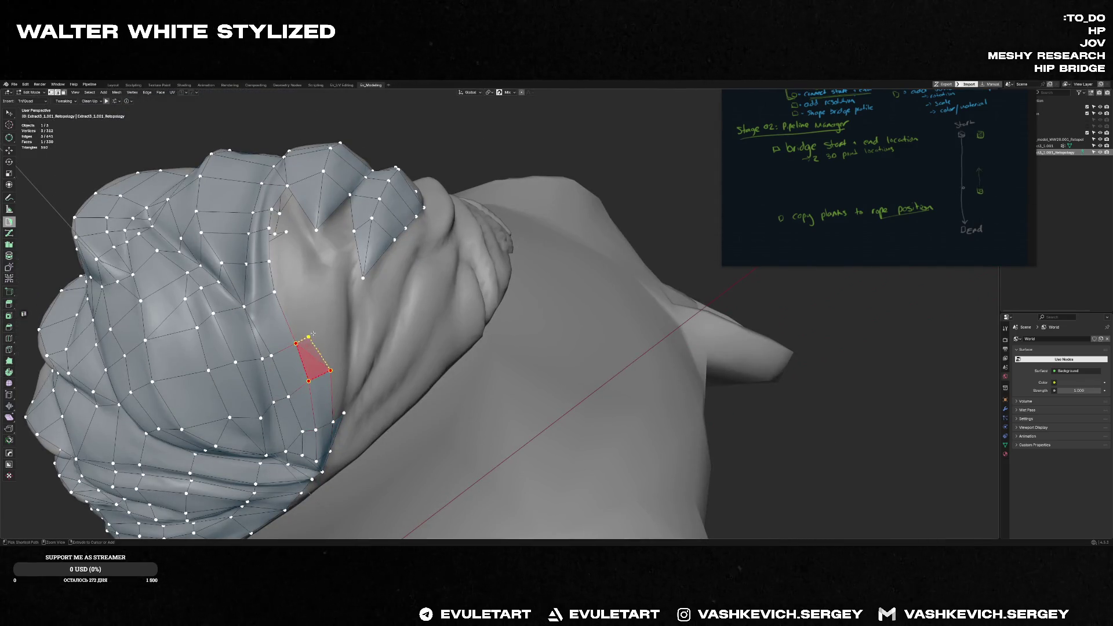
pyautogui.keyDown('ctrl'); pyautogui.click(274, 289); pyautogui.keyUp('ctrl')
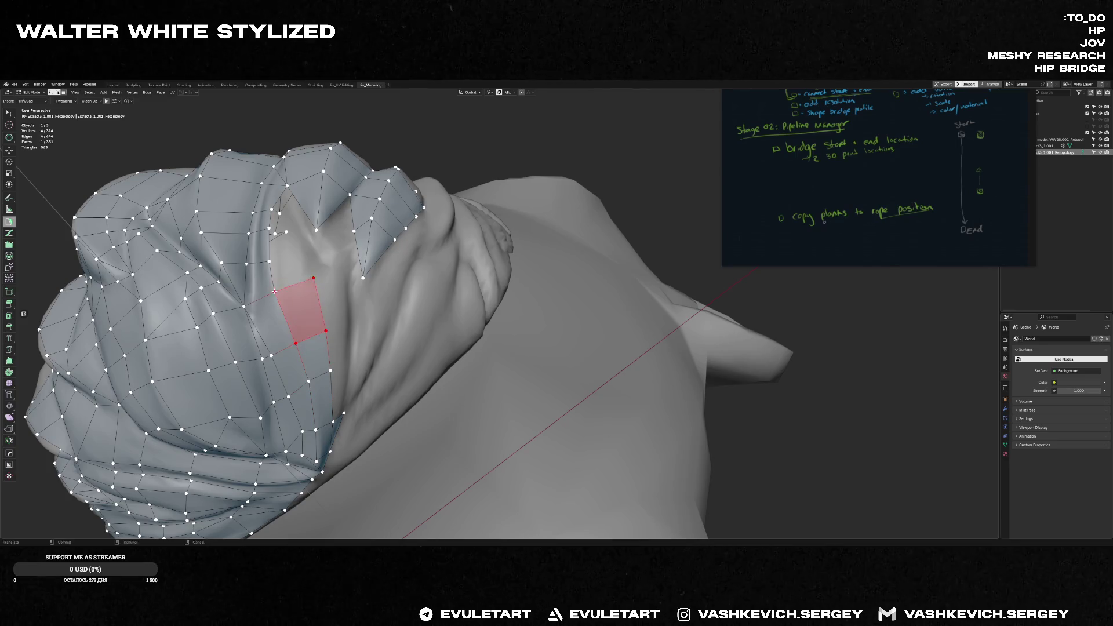
pyautogui.keyDown('ctrl'); pyautogui.click(291, 257); pyautogui.keyUp('ctrl')
pyautogui.moveTo(313, 239); pyautogui.dragTo(301, 221, button='middle')
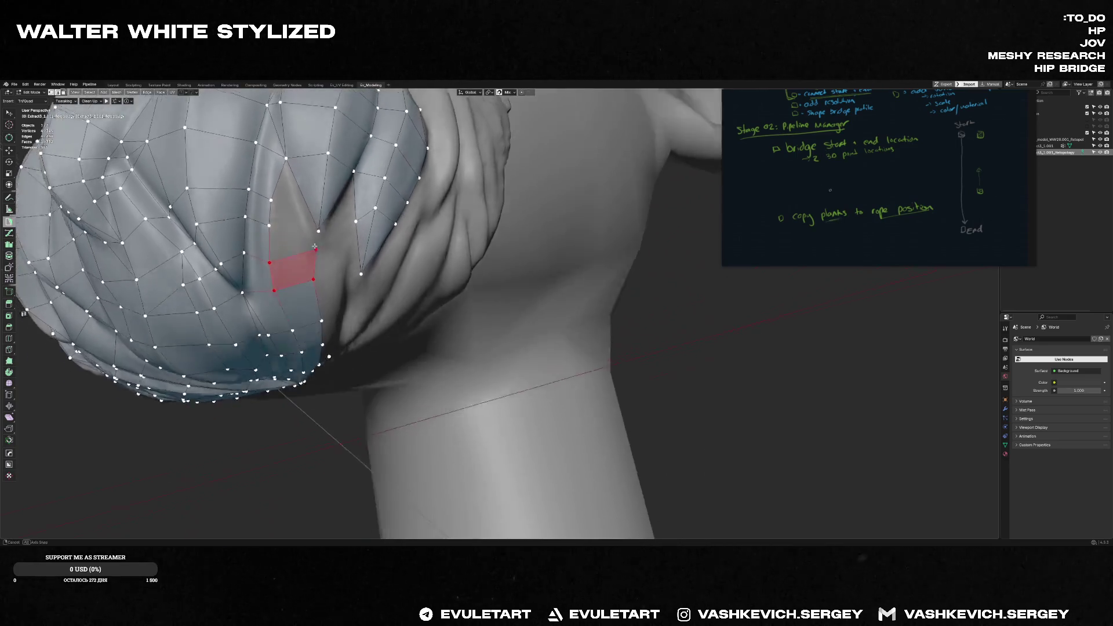
pyautogui.keyDown('ctrl'); pyautogui.click(304, 226); pyautogui.keyUp('ctrl')
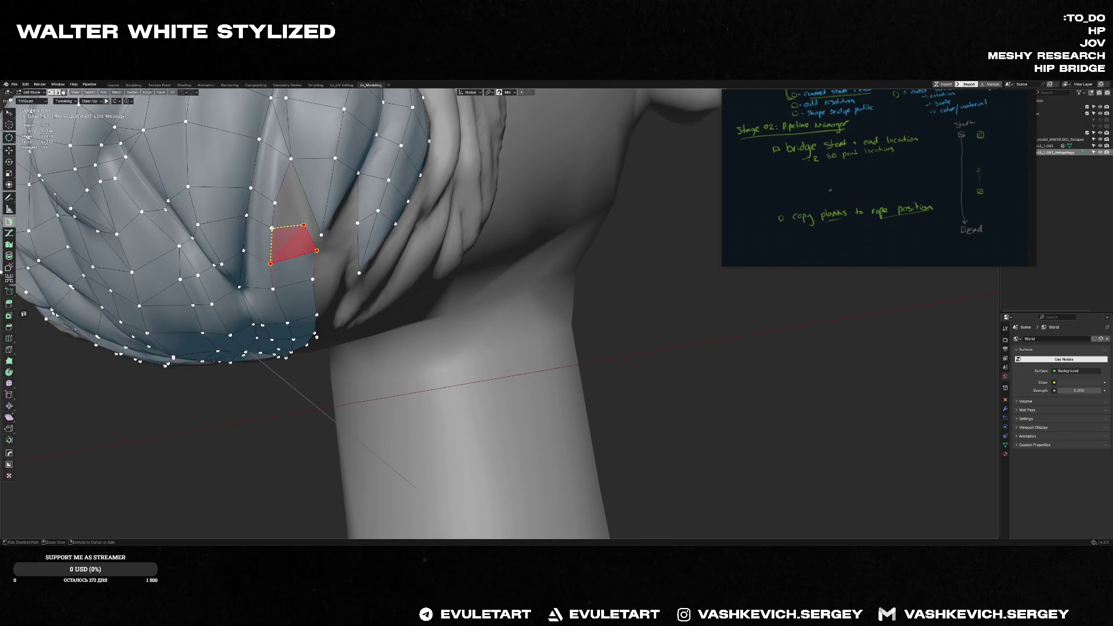
pyautogui.keyDown('ctrl'); pyautogui.click(291, 160); pyautogui.keyUp('ctrl')
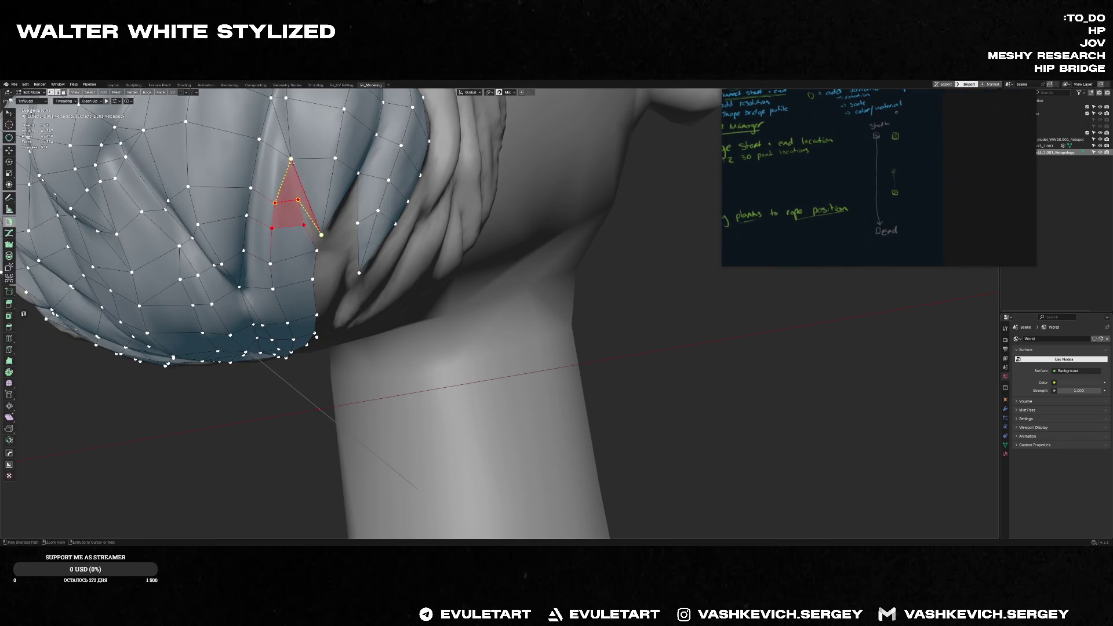
pyautogui.moveTo(291, 163); pyautogui.dragTo(306, 200, button='middle')
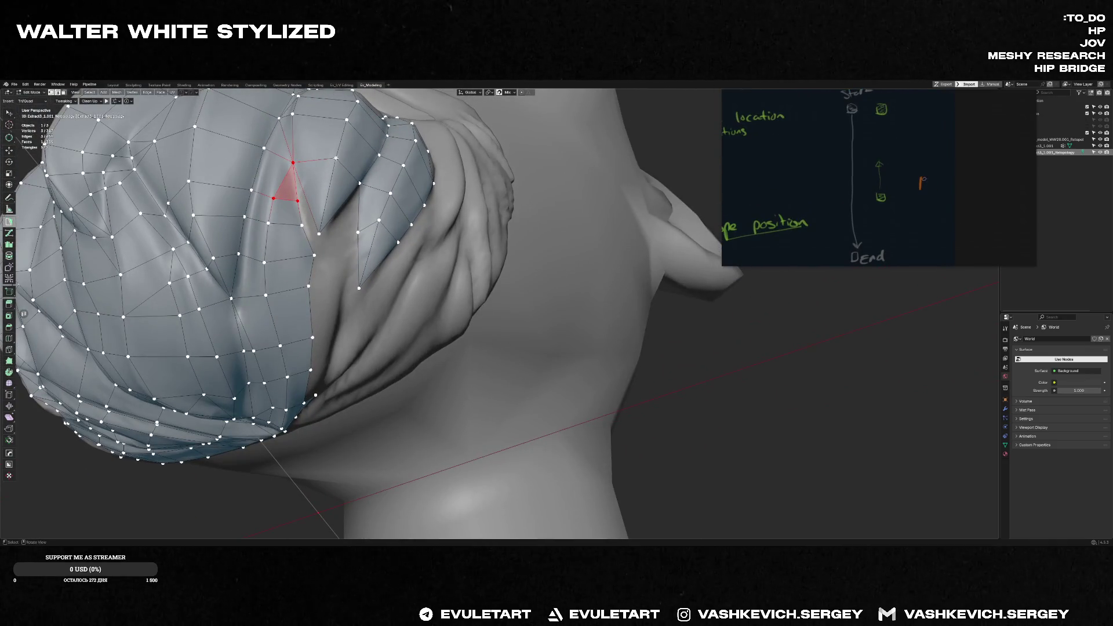
# - Split the new faces with two Knife cuts adding edges
pyautogui.press('k')
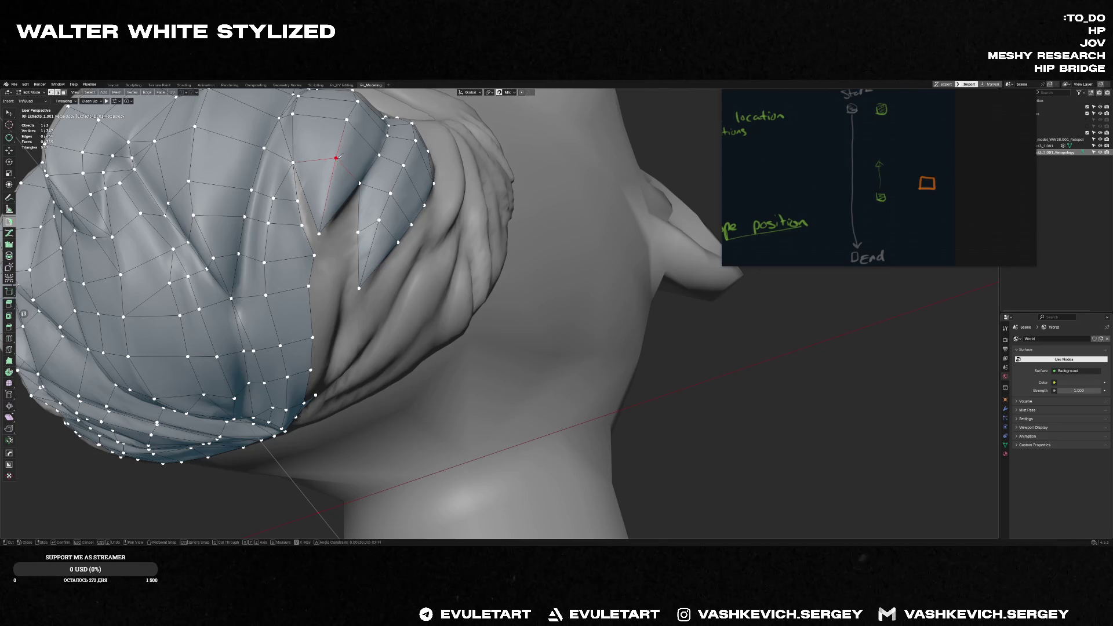
pyautogui.click(304, 200)
pyautogui.press('Return')
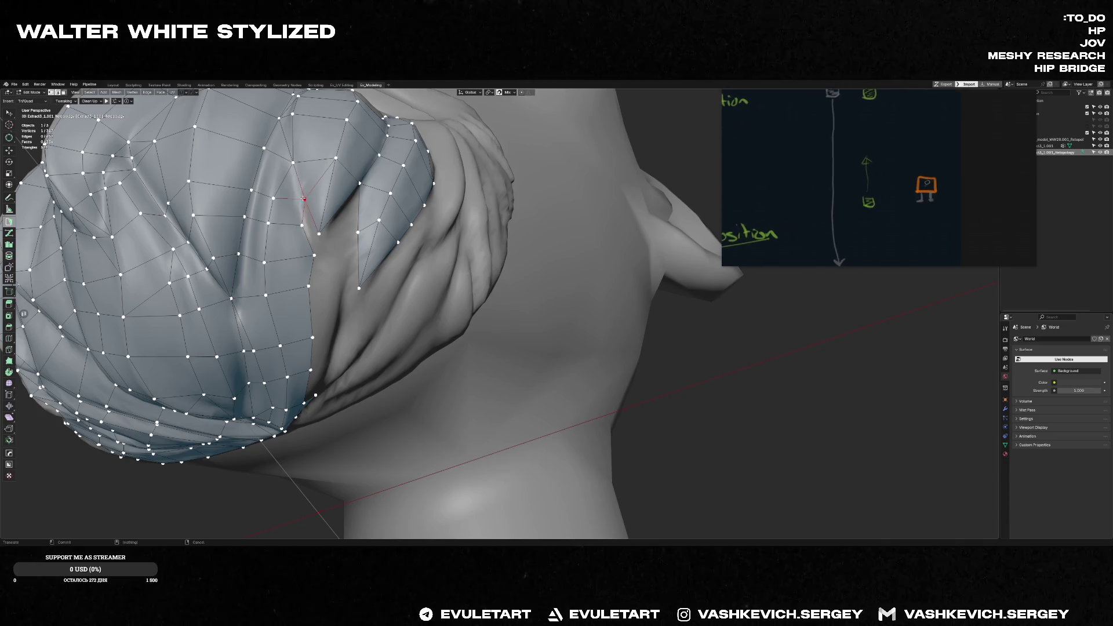
pyautogui.press('k')
pyautogui.click(301, 225)
pyautogui.click(313, 253)
pyautogui.press('Return')
# - Build faces along the gap edge, snap a corner vertex, and add triangles where the fold meets the jaw
pyautogui.moveTo(318, 242)
pyautogui.mouseDown(button='middle')
pyautogui.moveTo(311, 270)
pyautogui.moveTo(355, 439)
pyautogui.mouseUp(button='middle')
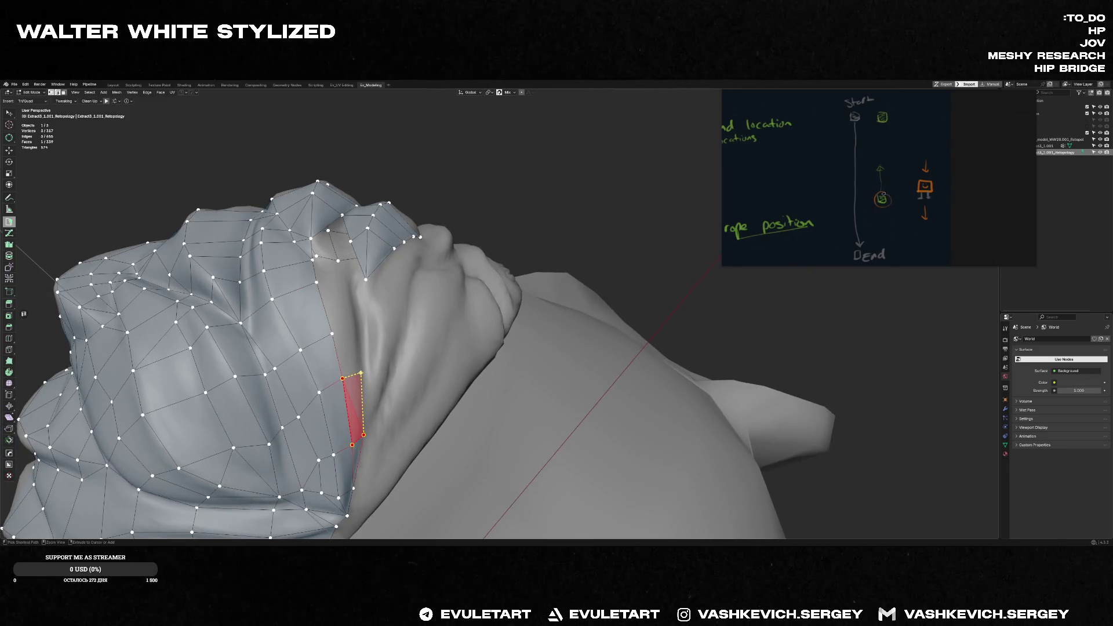
pyautogui.moveTo(352, 376)
pyautogui.mouseDown()
pyautogui.moveTo(354, 328)
pyautogui.moveTo(334, 333)
pyautogui.mouseUp()
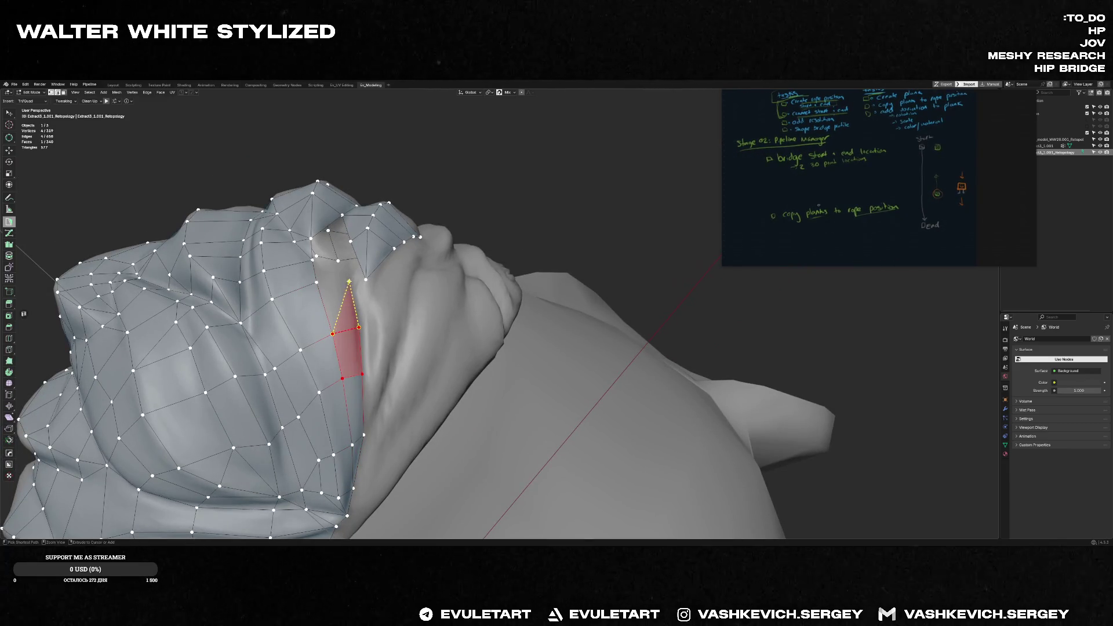
pyautogui.moveTo(317, 283); pyautogui.dragTo(314, 255, button='middle')
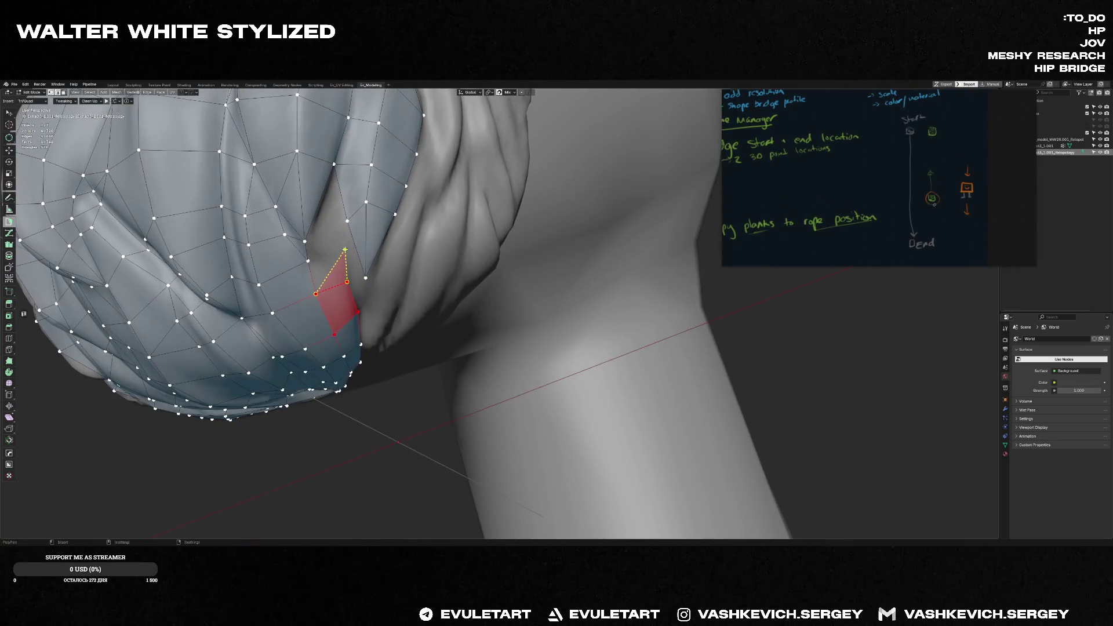
pyautogui.moveTo(315, 255); pyautogui.dragTo(308, 260)
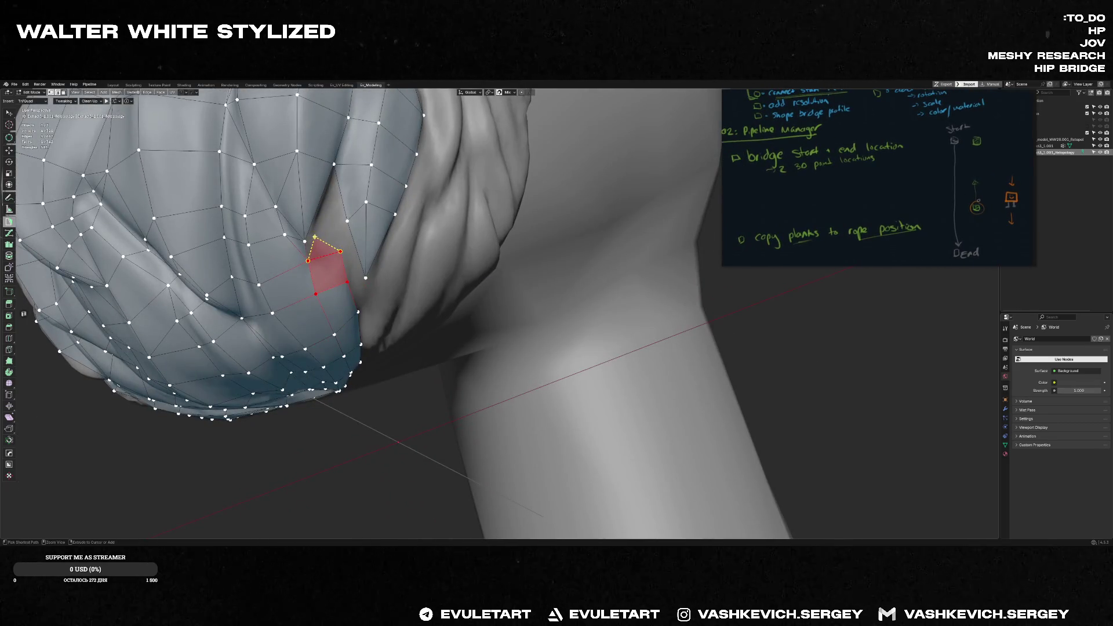
pyautogui.moveTo(313, 236); pyautogui.dragTo(322, 225, button='middle')
pyautogui.press('ctrl')
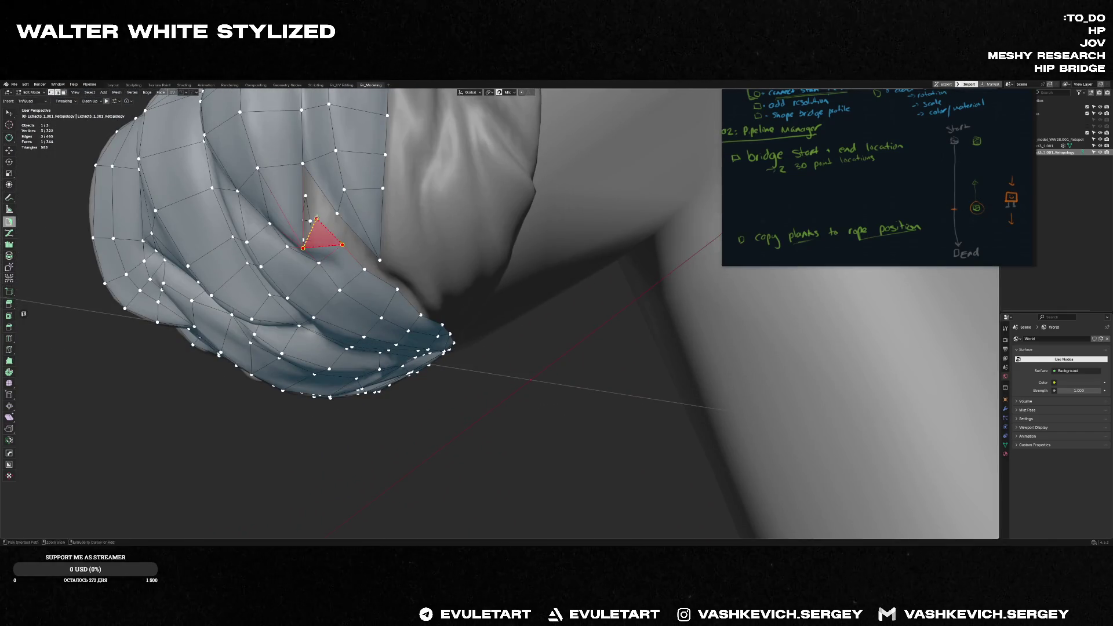
pyautogui.moveTo(311, 222); pyautogui.dragTo(320, 164, button='middle')
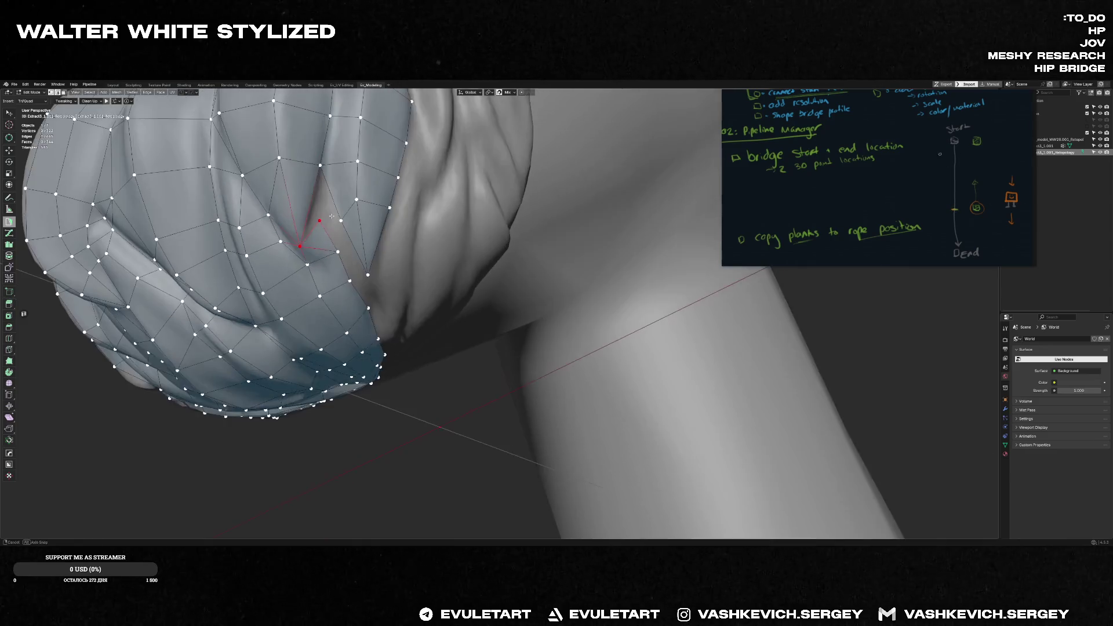
pyautogui.keyDown('ctrl'); pyautogui.click(320, 164); pyautogui.keyUp('ctrl')
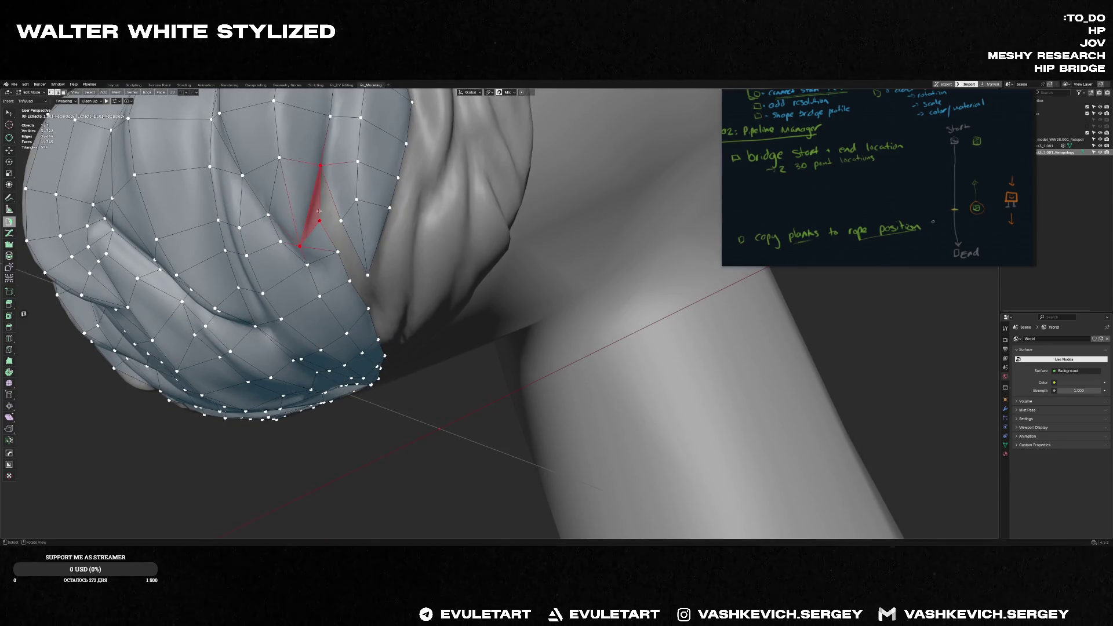
pyautogui.moveTo(327, 200); pyautogui.dragTo(342, 220, button='middle')
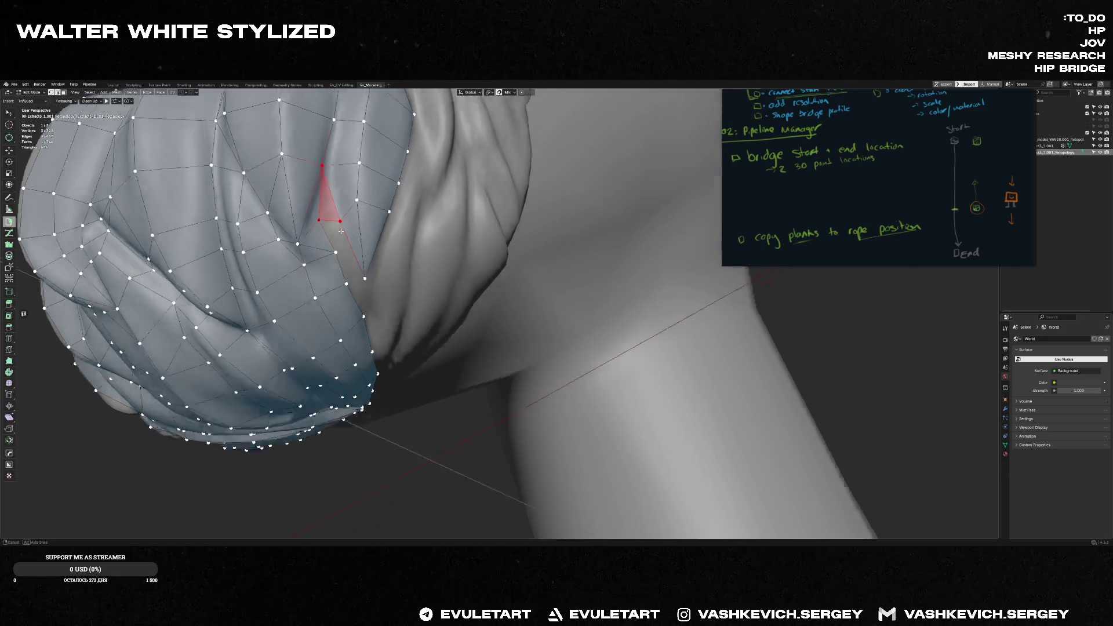
pyautogui.scroll(2, 342, 220)
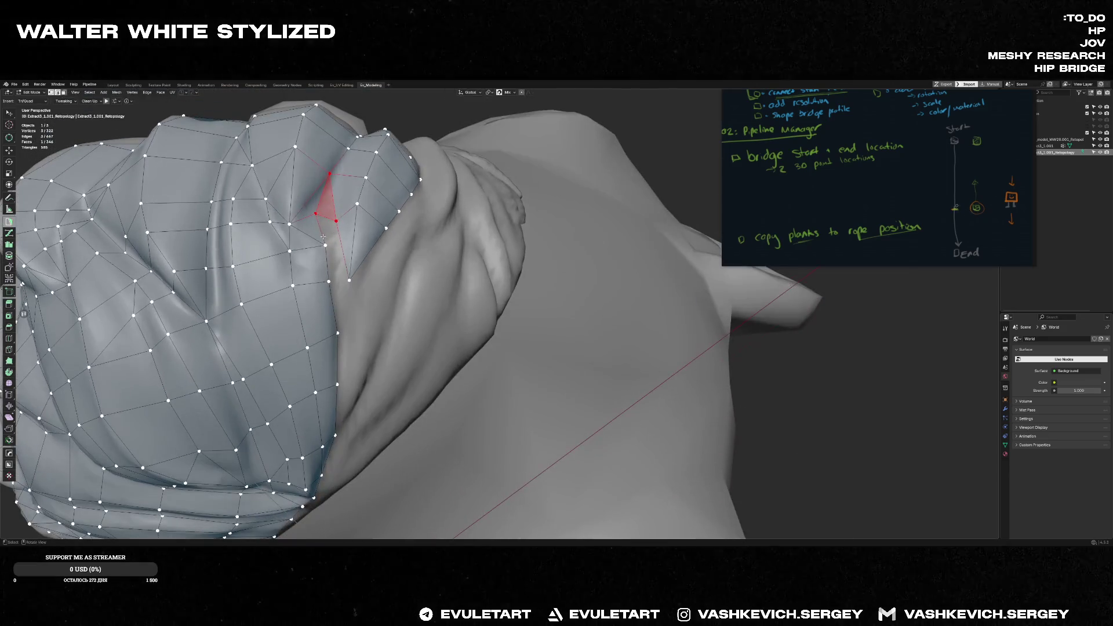
pyautogui.keyDown('ctrl'); pyautogui.click(341, 261); pyautogui.keyUp('ctrl')
pyautogui.moveTo(341, 261)
pyautogui.mouseDown(button='middle')
pyautogui.moveTo(336, 247)
pyautogui.moveTo(335, 330)
pyautogui.mouseUp(button='middle')
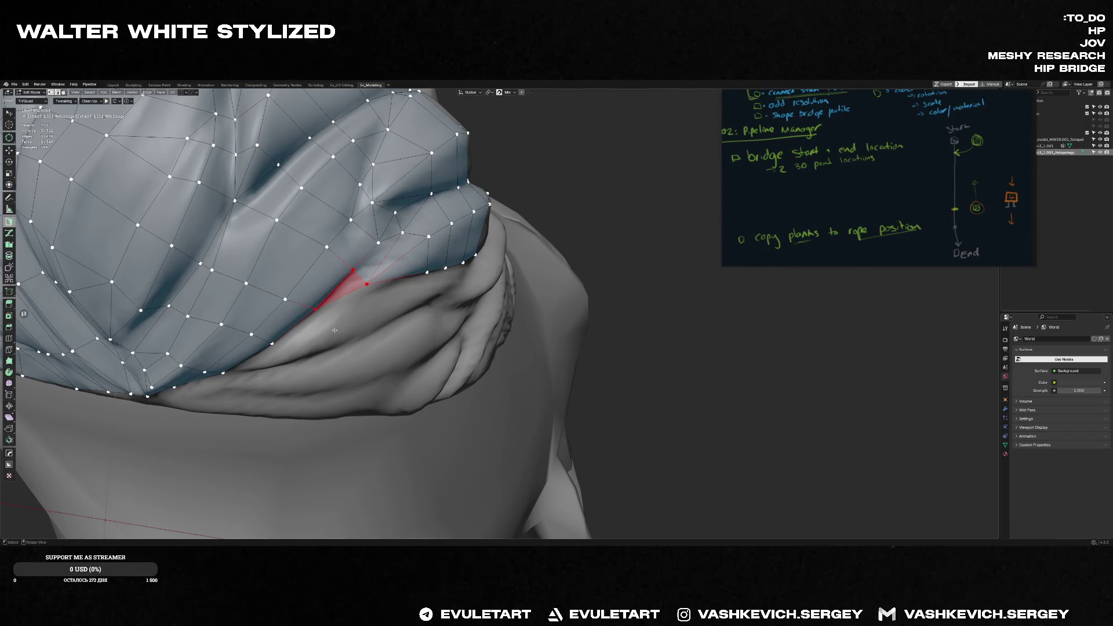
pyautogui.hscroll(-3, 778, 205)
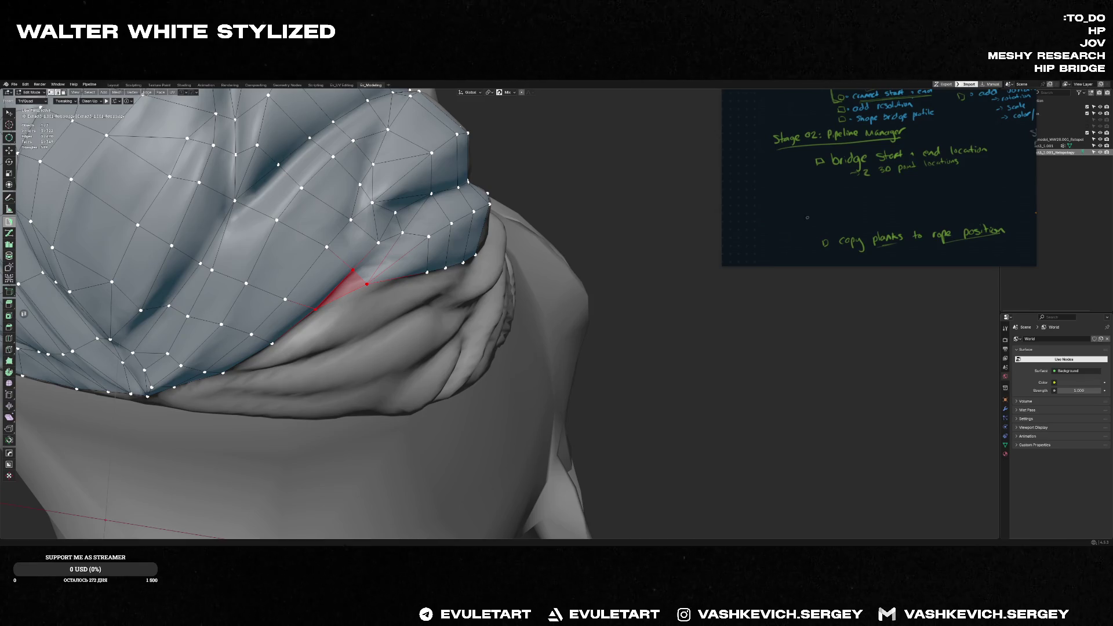
pyautogui.scroll(-3, 880, 209)
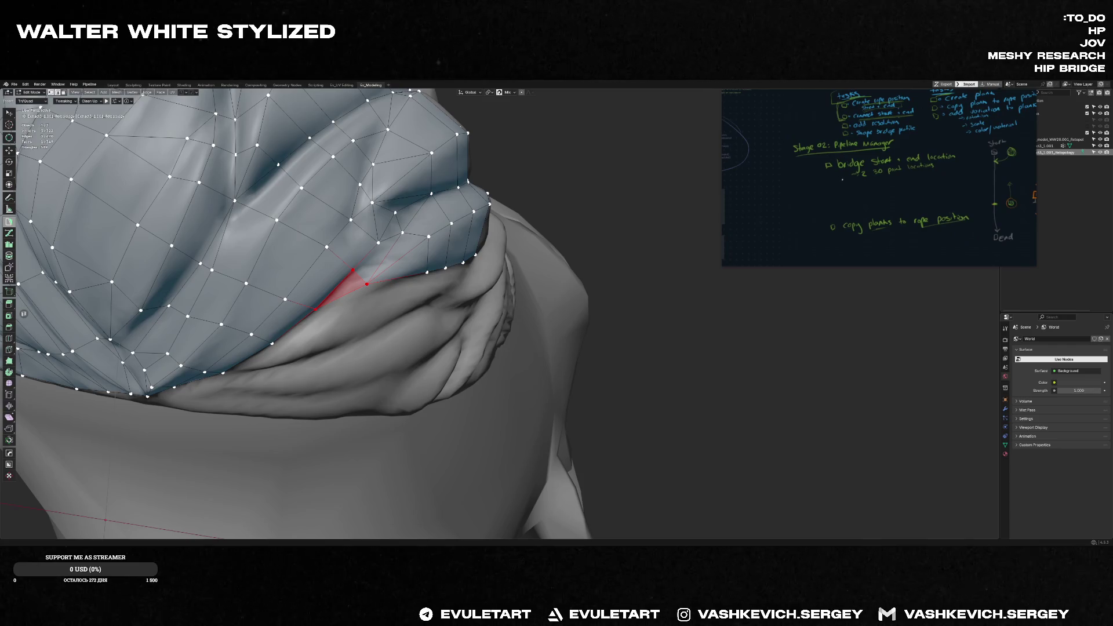
pyautogui.scroll(1, 843, 180)
pyautogui.scroll(1, 880, 171)
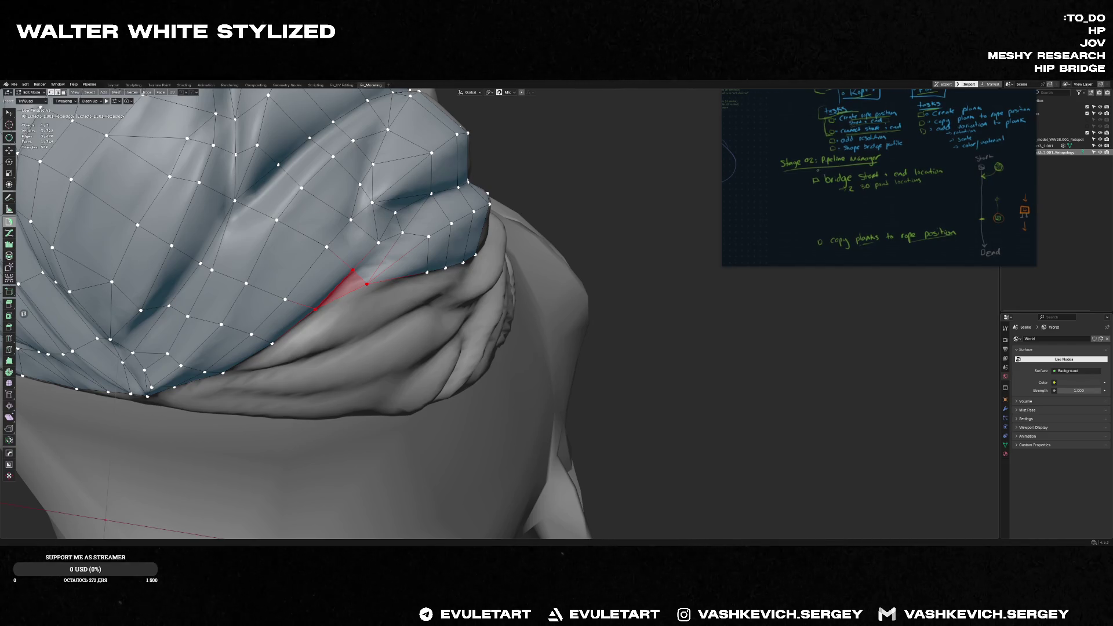
pyautogui.scroll(-2, 879, 173)
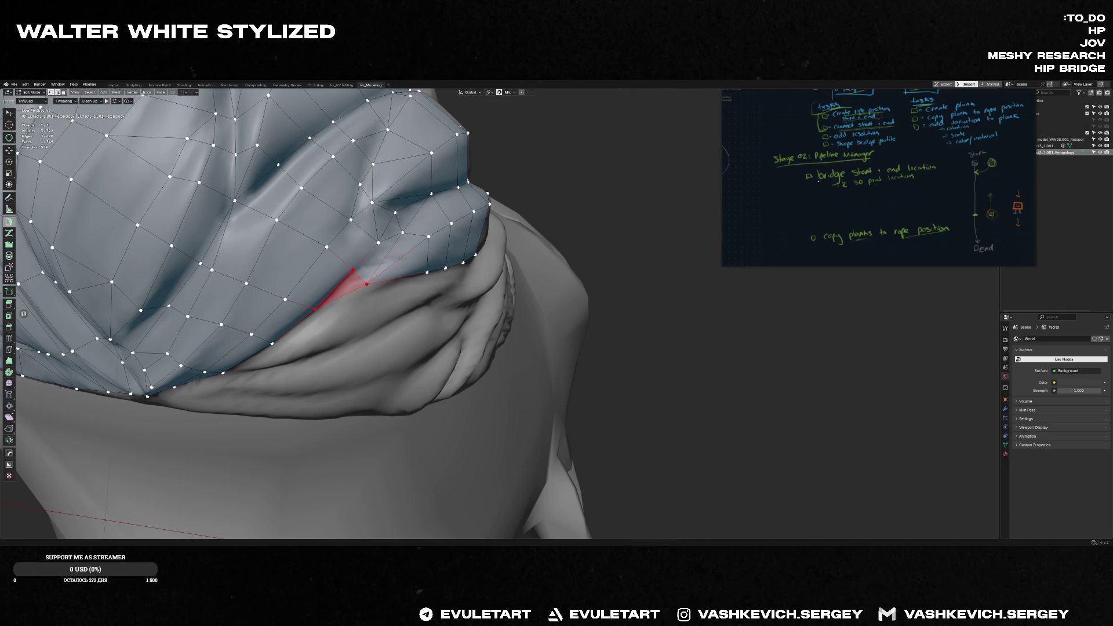
pyautogui.hscroll(-3, 894, 160)
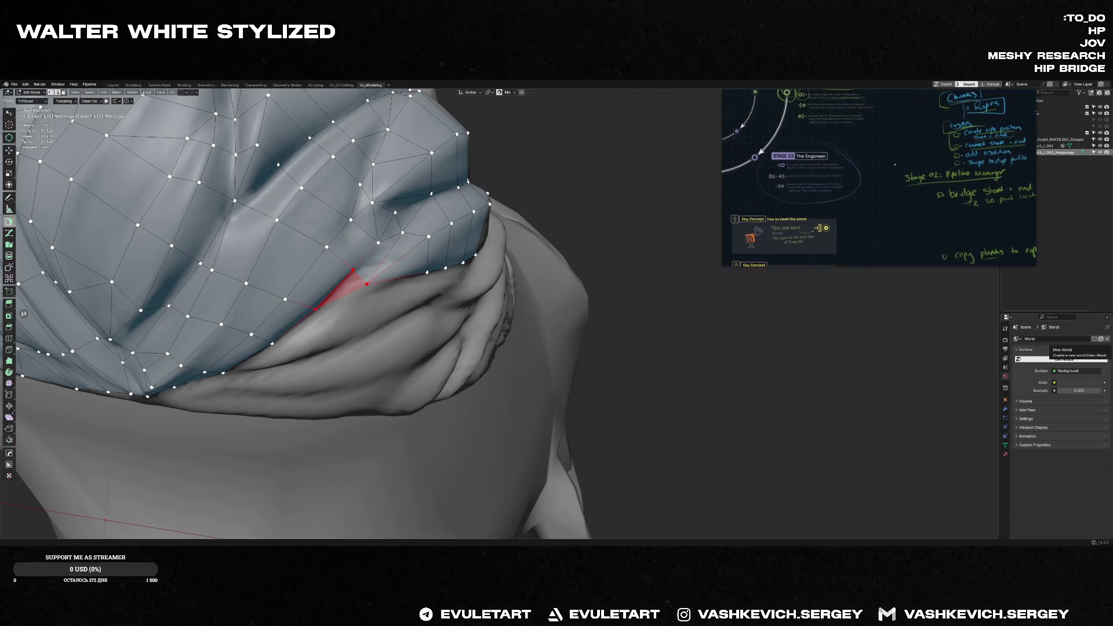
pyautogui.scroll(2, 895, 165)
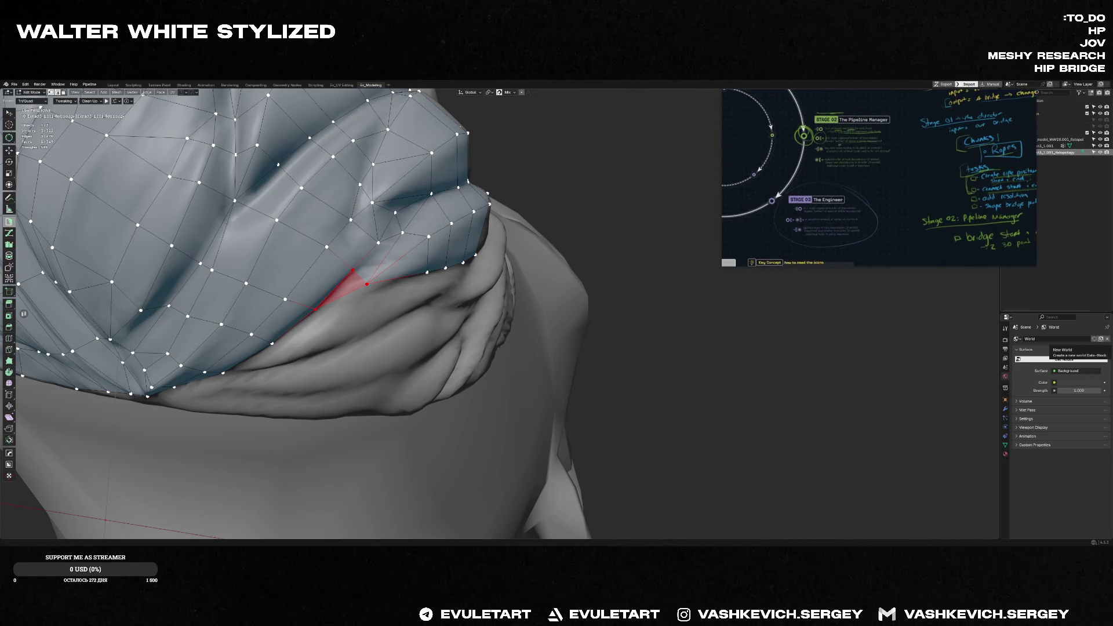
pyautogui.moveTo(877, 189)
pyautogui.moveTo(417, 287); pyautogui.dragTo(357, 298, button='middle')
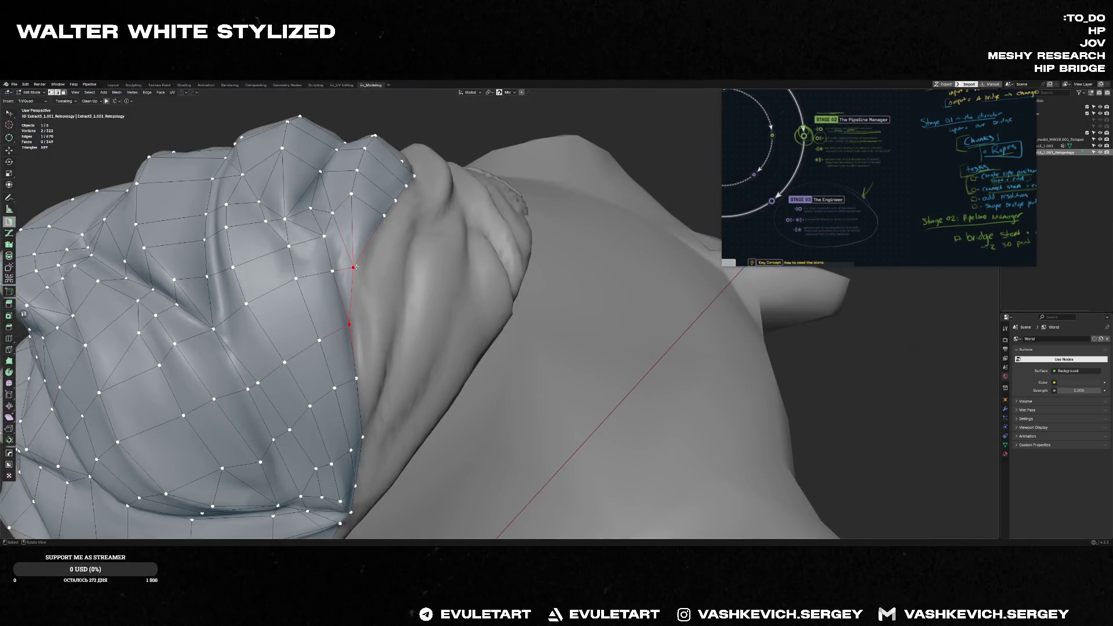
# - Drop the pending vertex into place on the side fold and inspect the remaining gap
pyautogui.click(348, 259)
pyautogui.moveTo(353, 263)
pyautogui.mouseDown(button='middle')
pyautogui.moveTo(280, 379)
pyautogui.moveTo(311, 375)
pyautogui.moveTo(354, 306)
pyautogui.mouseUp(button='middle')
pyautogui.moveTo(327, 314); pyautogui.dragTo(309, 325, button='middle')
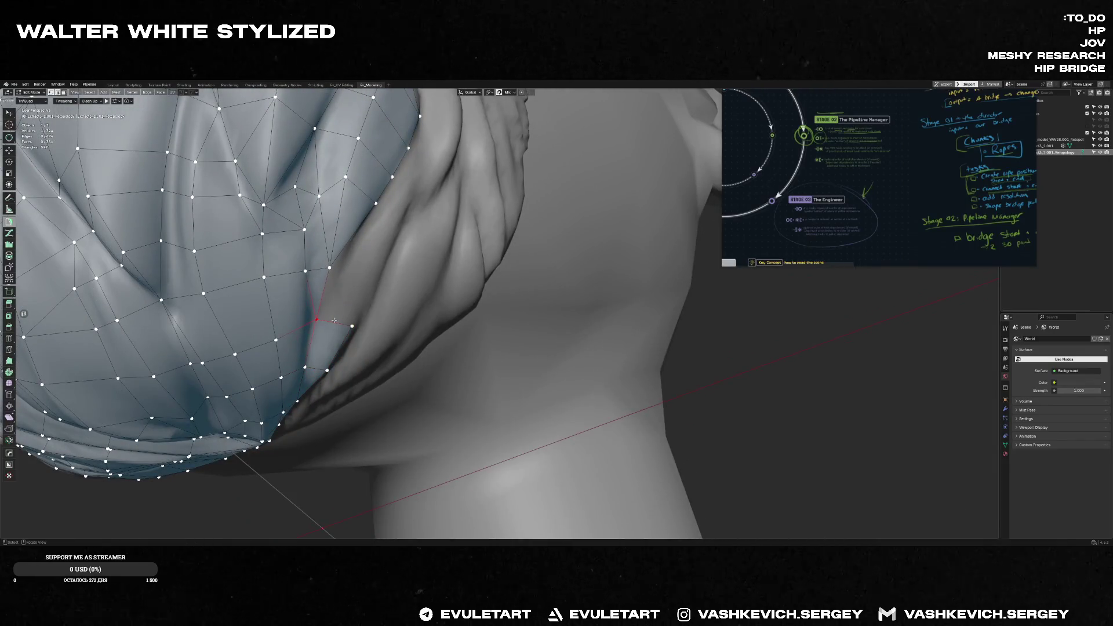
pyautogui.moveTo(330, 267)
pyautogui.mouseDown(button='middle')
pyautogui.moveTo(356, 283)
pyautogui.moveTo(338, 243)
pyautogui.moveTo(378, 254)
pyautogui.mouseUp(button='middle')
# - Extrude two new faces up the side boundary with Poly Build, leaving a quad pending near the top
pyautogui.keyDown('ctrl'); pyautogui.rightClick(386, 333); pyautogui.keyUp('ctrl')
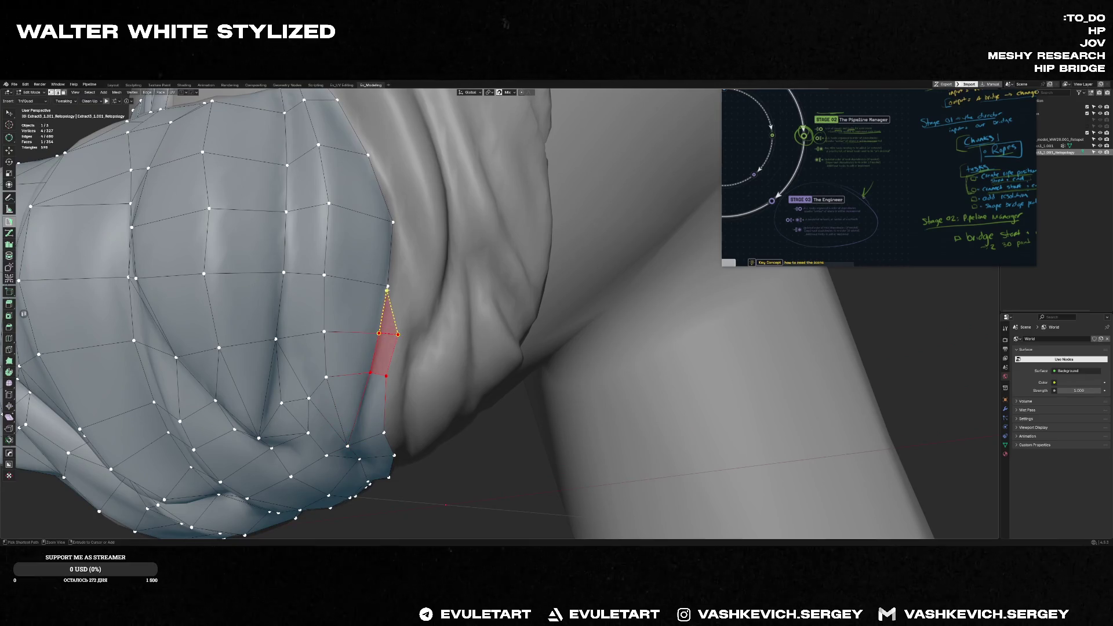
pyautogui.keyDown('ctrl'); pyautogui.rightClick(405, 291); pyautogui.keyUp('ctrl')
pyautogui.moveTo(405, 291)
pyautogui.mouseDown(button='middle')
pyautogui.moveTo(399, 239)
pyautogui.moveTo(407, 287)
pyautogui.mouseUp(button='middle')
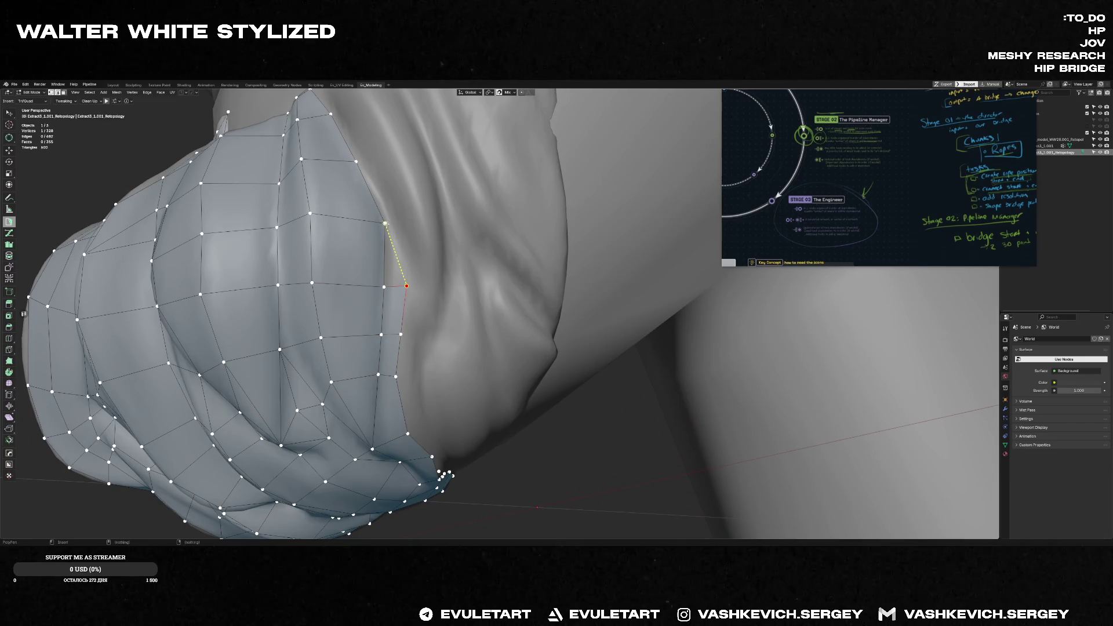
pyautogui.scroll(-3, 394, 252)
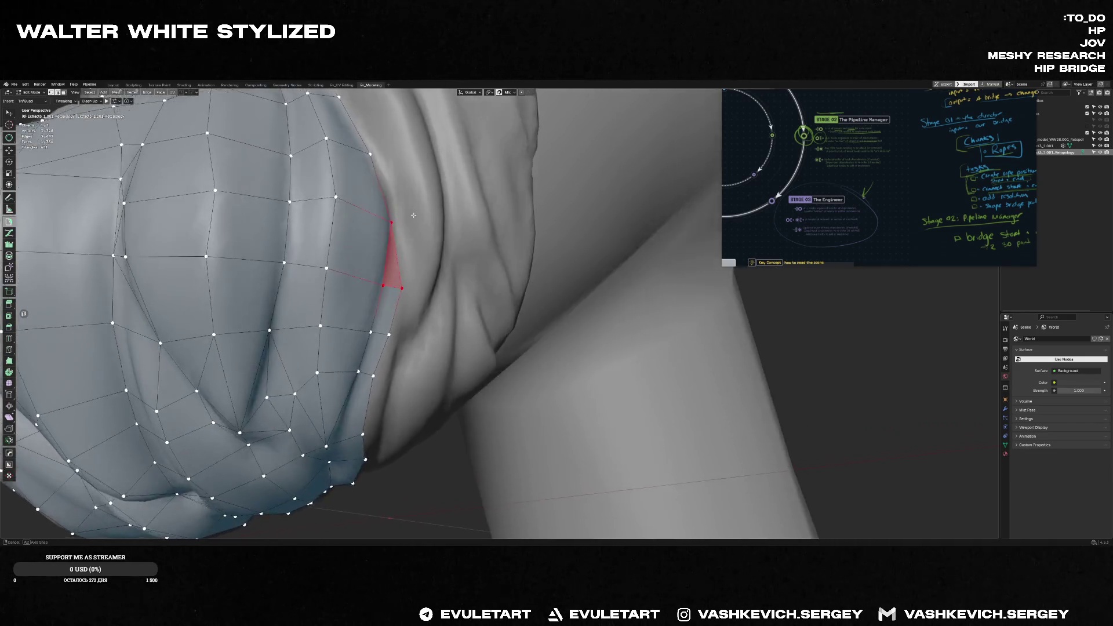
pyautogui.scroll(-4, 393, 252)
pyautogui.moveTo(435, 252)
pyautogui.mouseDown(button='middle')
pyautogui.moveTo(447, 255)
pyautogui.moveTo(442, 320)
pyautogui.mouseUp(button='middle')
pyautogui.scroll(2, 448, 255)
pyautogui.scroll(2, 448, 256)
# - Add two quad faces near the top of the side-fold gap
pyautogui.keyDown('ctrl'); pyautogui.click(453, 285); pyautogui.keyUp('ctrl')
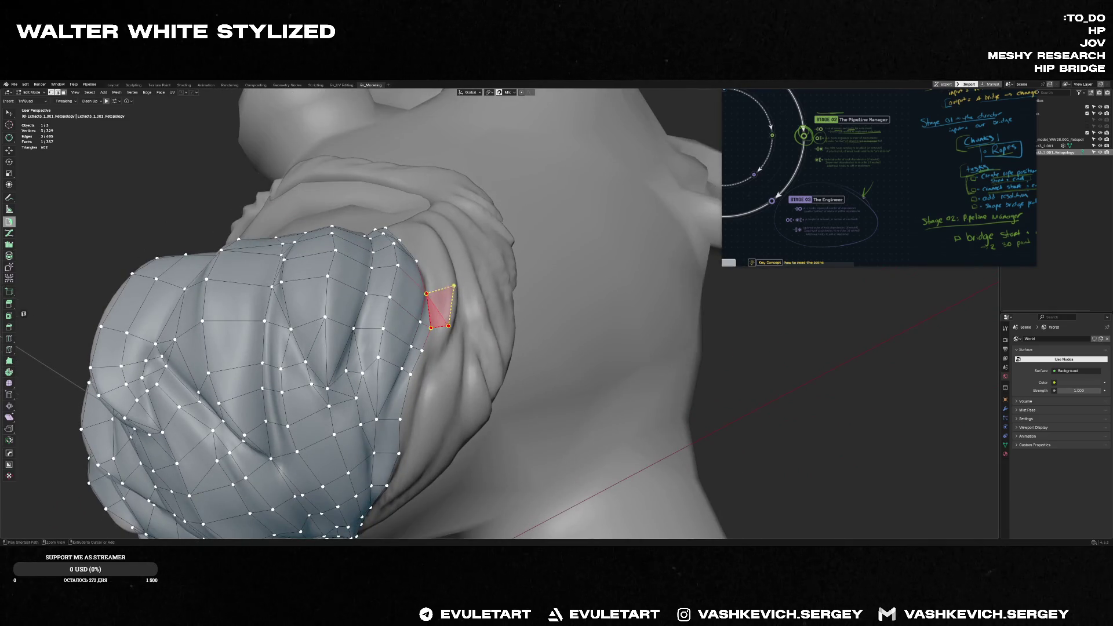
pyautogui.moveTo(454, 282); pyautogui.dragTo(422, 266, button='middle')
pyautogui.keyDown('ctrl'); pyautogui.click(431, 239); pyautogui.keyUp('ctrl')
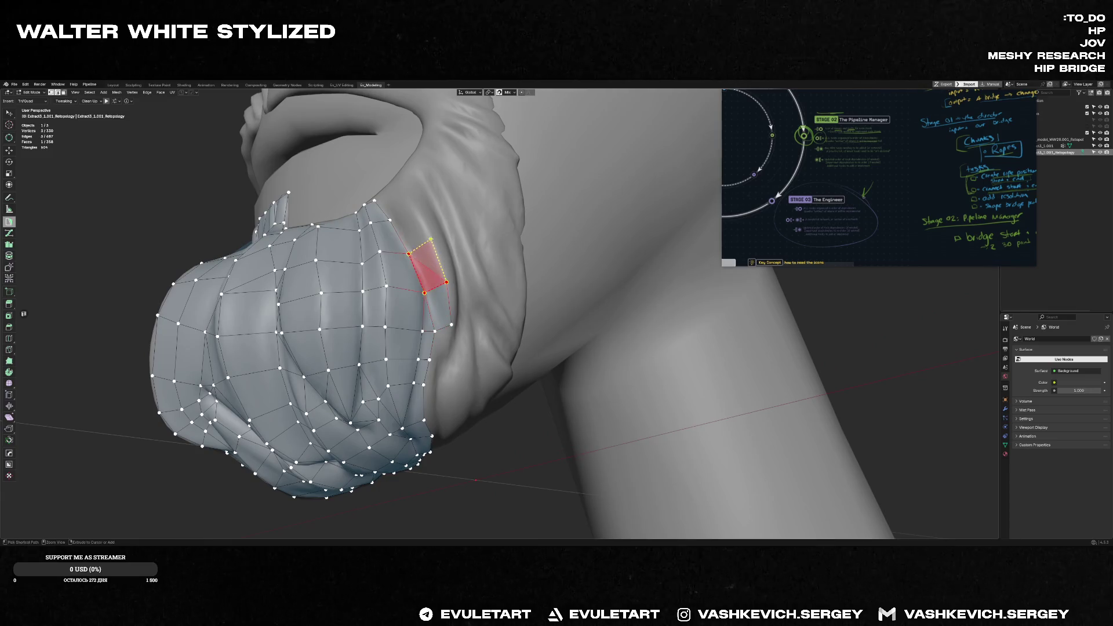
pyautogui.moveTo(398, 224); pyautogui.dragTo(405, 198, button='middle')
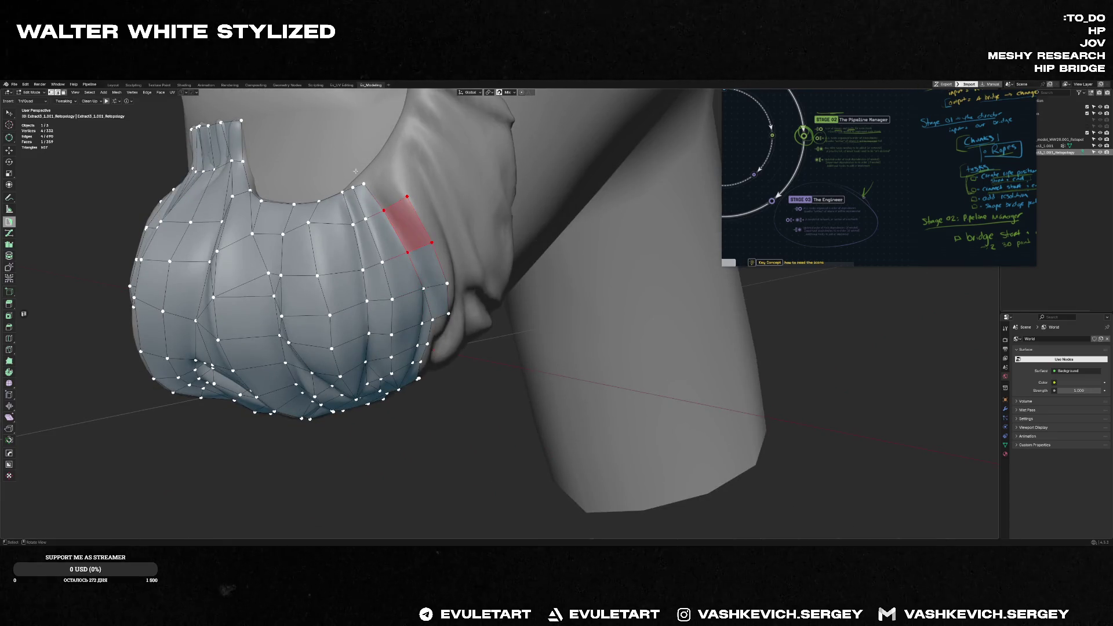
pyautogui.scroll(3, 417, 207)
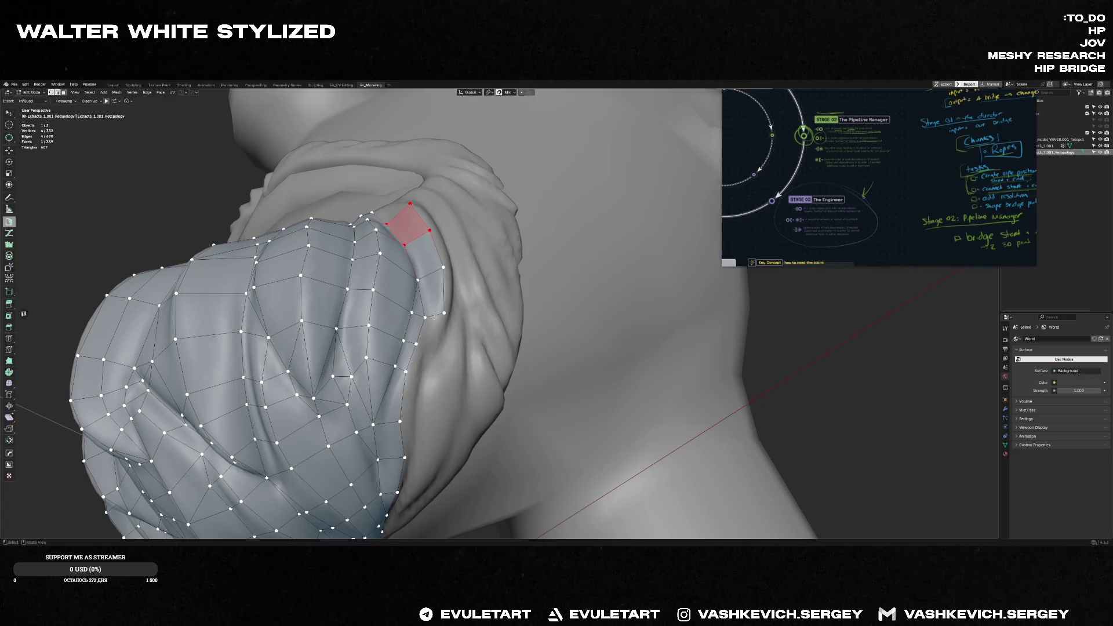
pyautogui.moveTo(434, 318); pyautogui.dragTo(439, 339, button='middle')
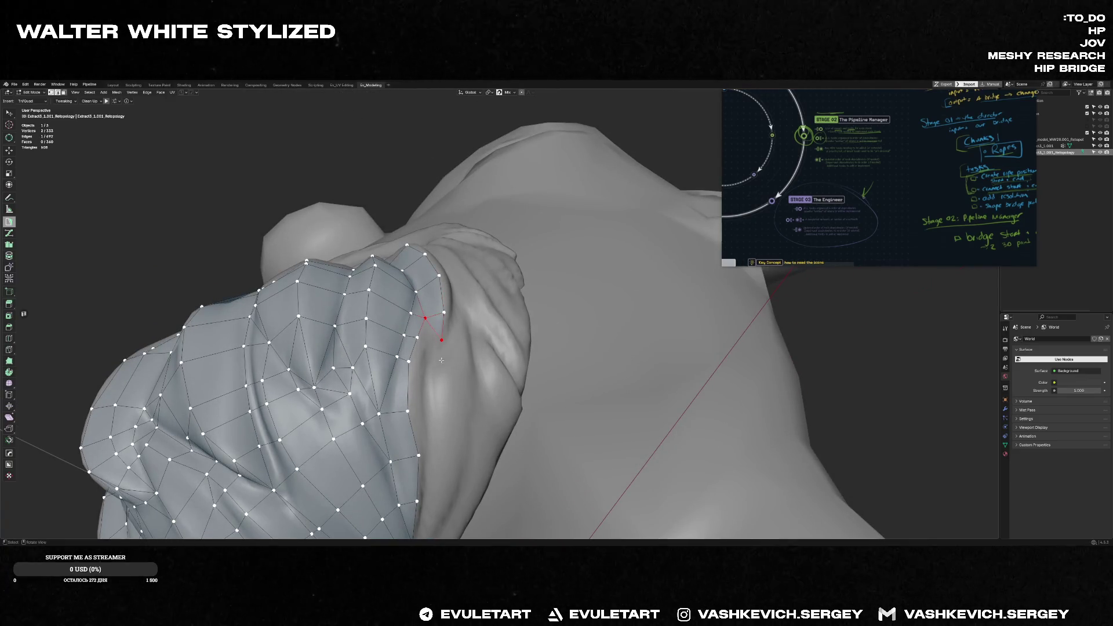
# - Select a boundary vertex and line up the view for the next face
pyautogui.moveTo(442, 342); pyautogui.dragTo(416, 369, button='middle')
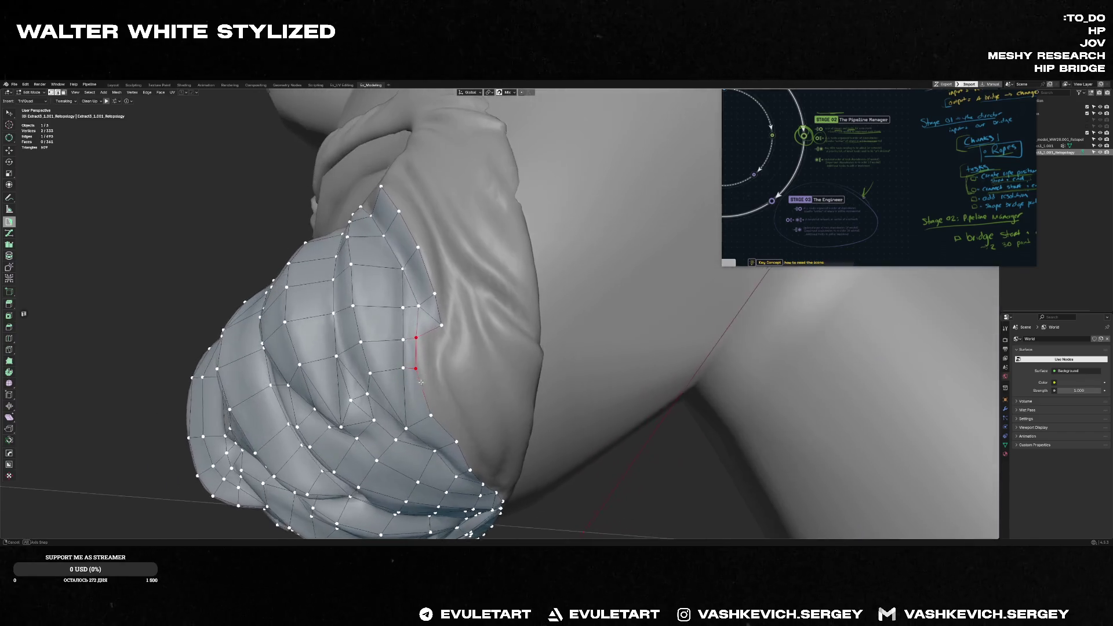
pyautogui.click(415, 369)
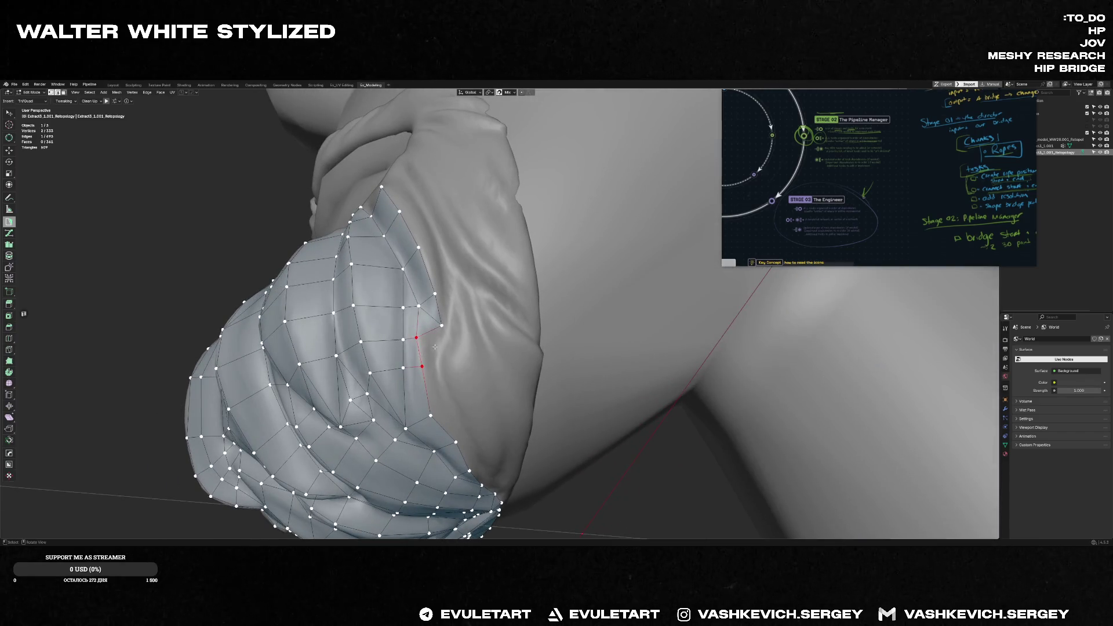
pyautogui.moveTo(435, 347); pyautogui.dragTo(438, 325, button='middle')
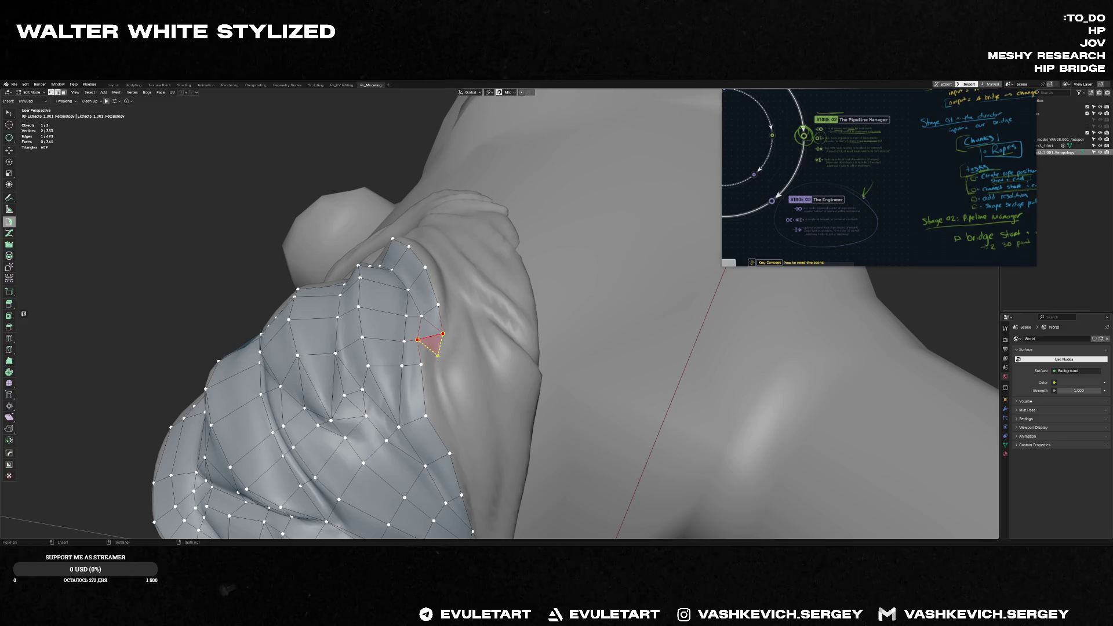
pyautogui.moveTo(437, 357)
pyautogui.mouseDown(button='middle')
pyautogui.moveTo(462, 421)
pyautogui.moveTo(458, 383)
pyautogui.moveTo(419, 314)
pyautogui.mouseUp(button='middle')
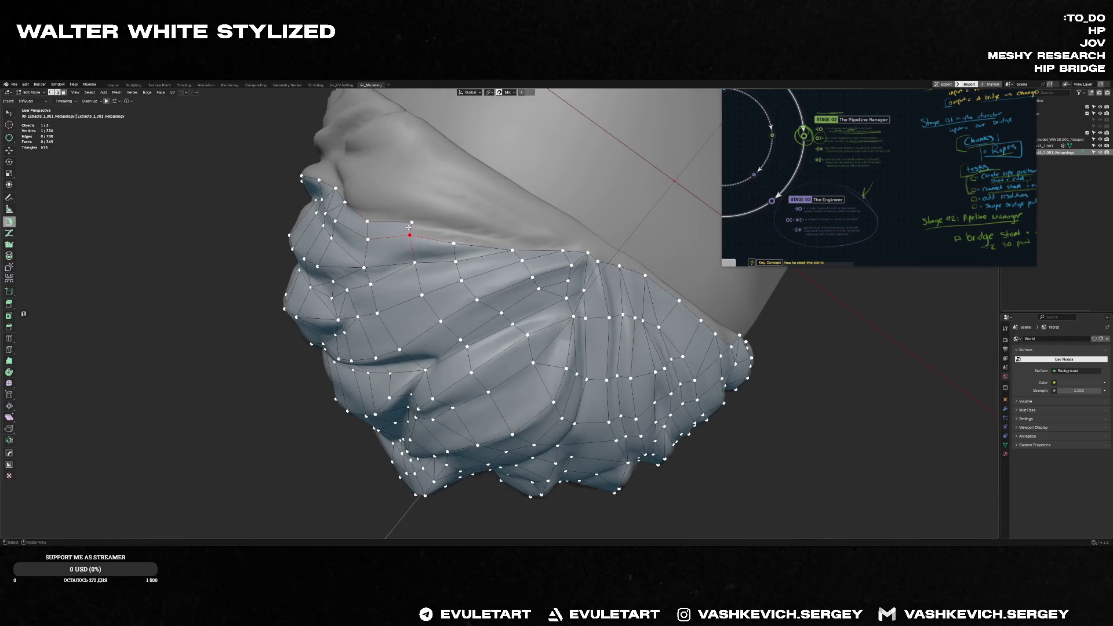
# - Extrude a face from two boundary vertices and check the goatee's underside
pyautogui.moveTo(410, 227); pyautogui.dragTo(457, 229)
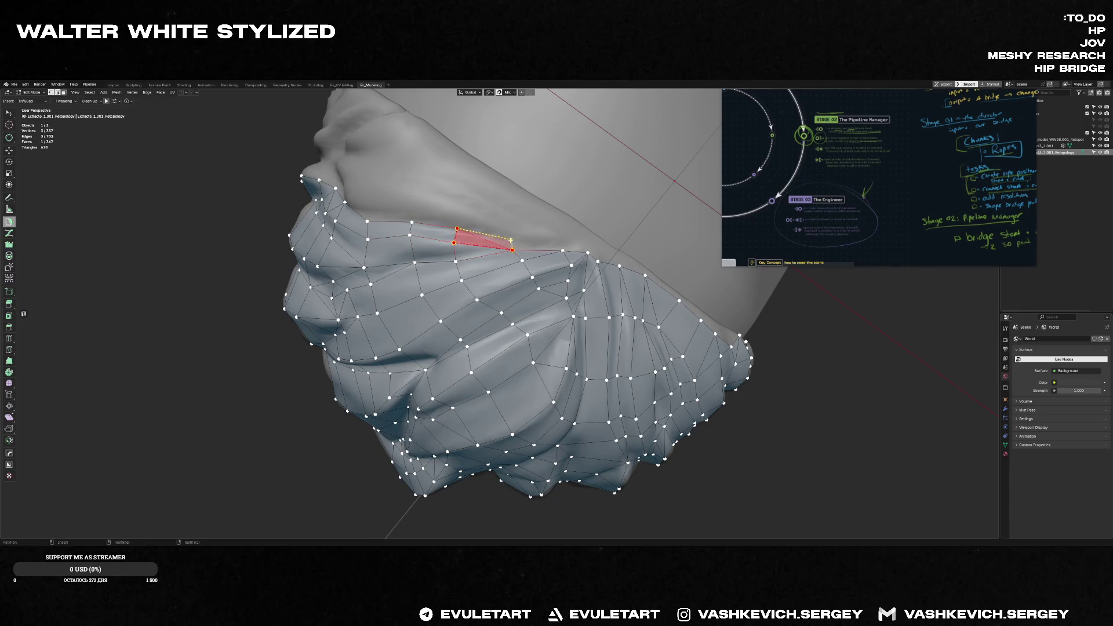
pyautogui.moveTo(510, 240); pyautogui.dragTo(445, 264, button='middle')
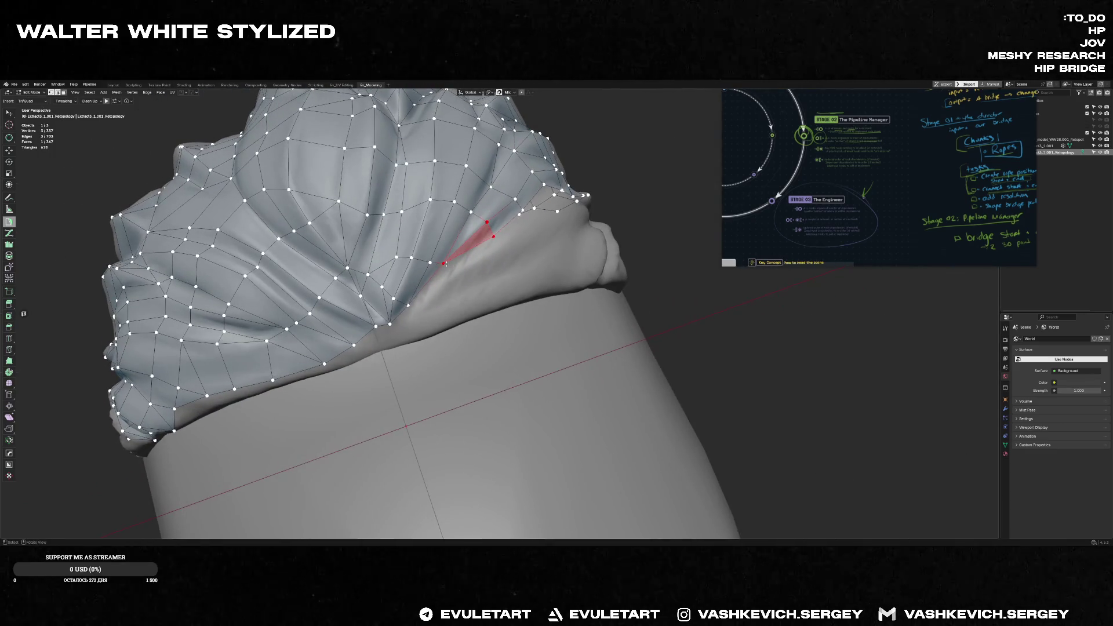
pyautogui.moveTo(464, 268)
pyautogui.mouseDown(button='middle')
pyautogui.moveTo(463, 286)
pyautogui.moveTo(442, 288)
pyautogui.mouseUp(button='middle')
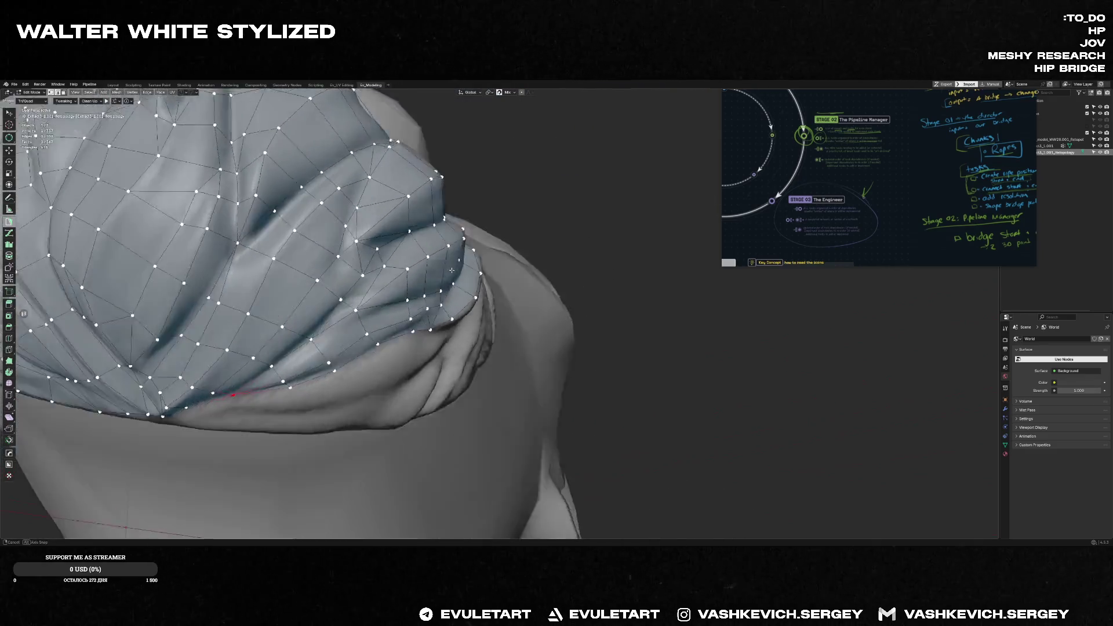
pyautogui.moveTo(354, 338); pyautogui.dragTo(366, 359, button='middle')
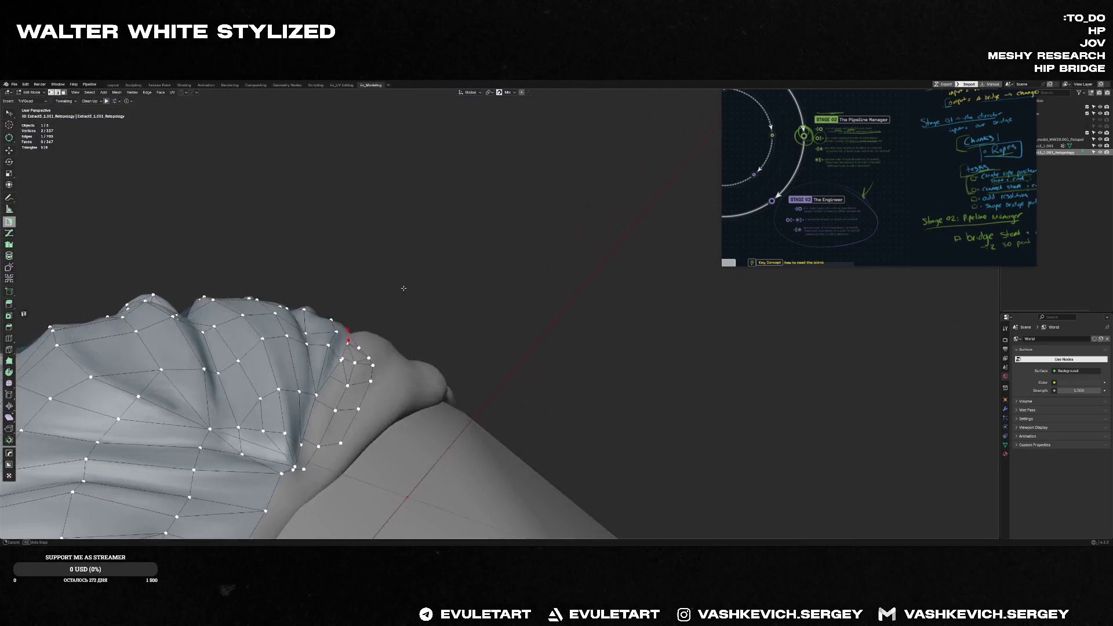
# - Build quad faces along the underside edge where the goatee meets the neck
pyautogui.keyDown('ctrl'); pyautogui.click(373, 356); pyautogui.keyUp('ctrl')
pyautogui.keyDown('ctrl'); pyautogui.click(375, 307); pyautogui.keyUp('ctrl')
pyautogui.keyDown('ctrl'); pyautogui.click(369, 405); pyautogui.keyUp('ctrl')
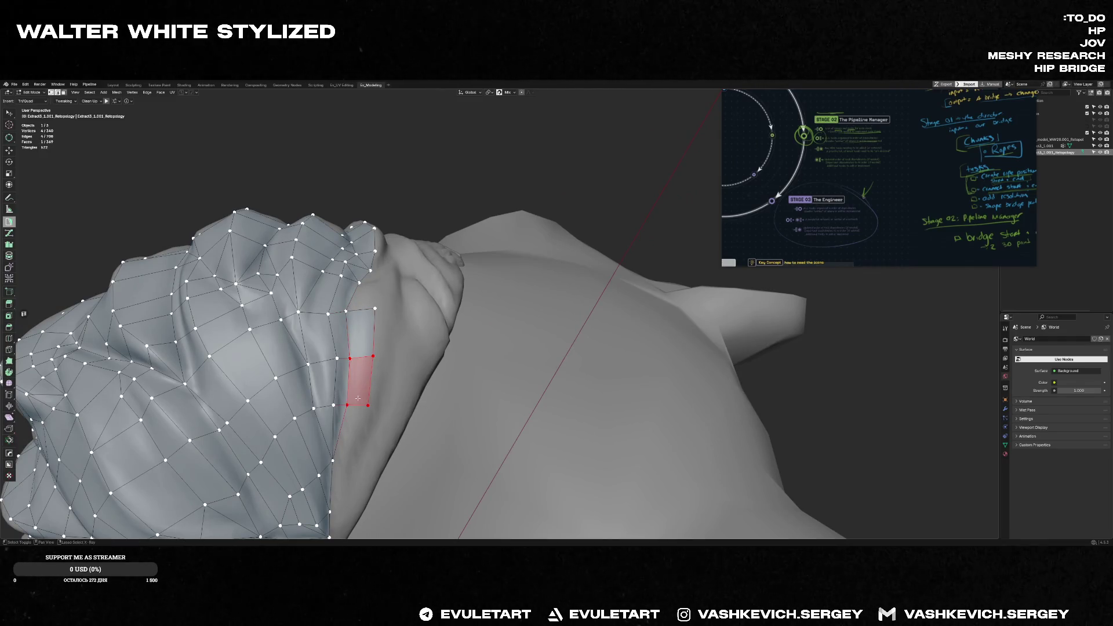
pyautogui.moveTo(357, 399); pyautogui.dragTo(372, 342, button='middle')
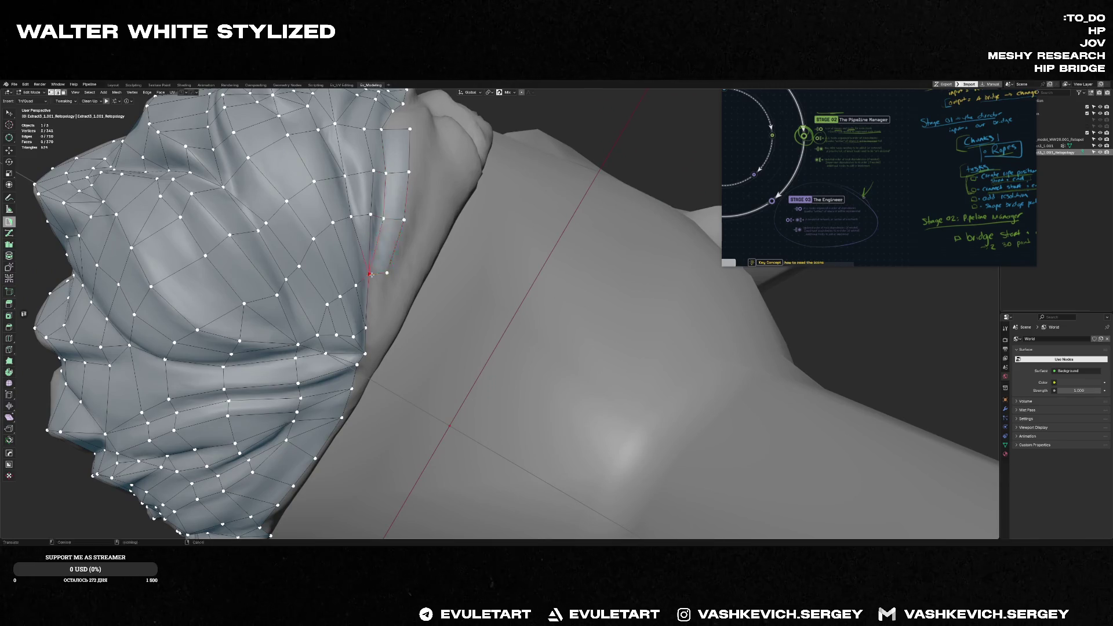
pyautogui.moveTo(376, 277); pyautogui.dragTo(359, 294, button='middle')
pyautogui.keyDown('ctrl'); pyautogui.click(335, 302); pyautogui.keyUp('ctrl')
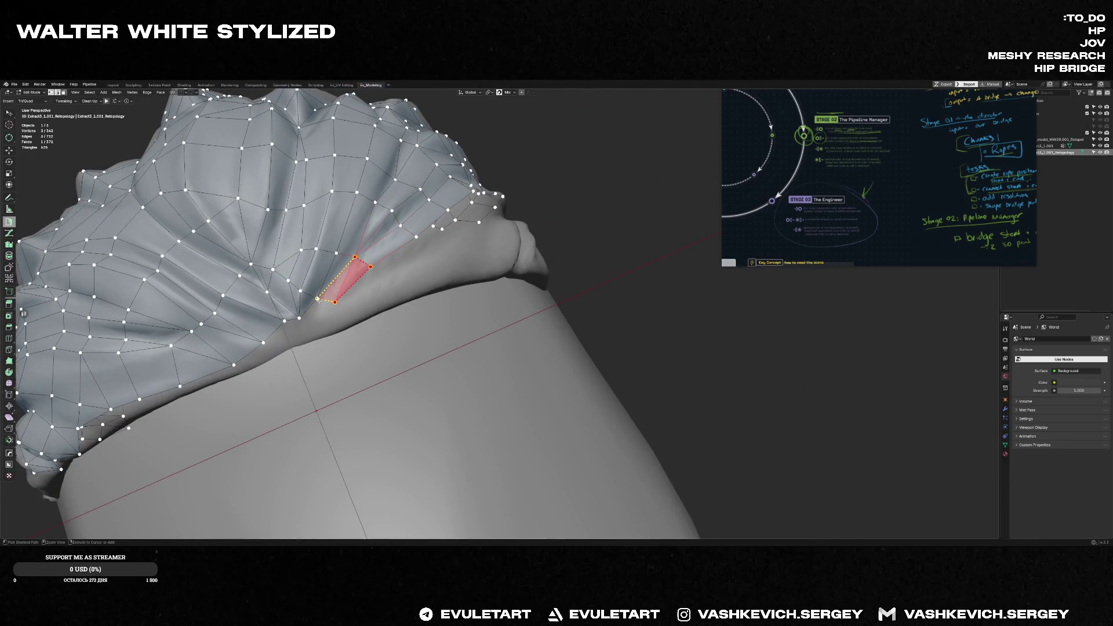
pyautogui.moveTo(322, 298); pyautogui.dragTo(322, 315, button='middle')
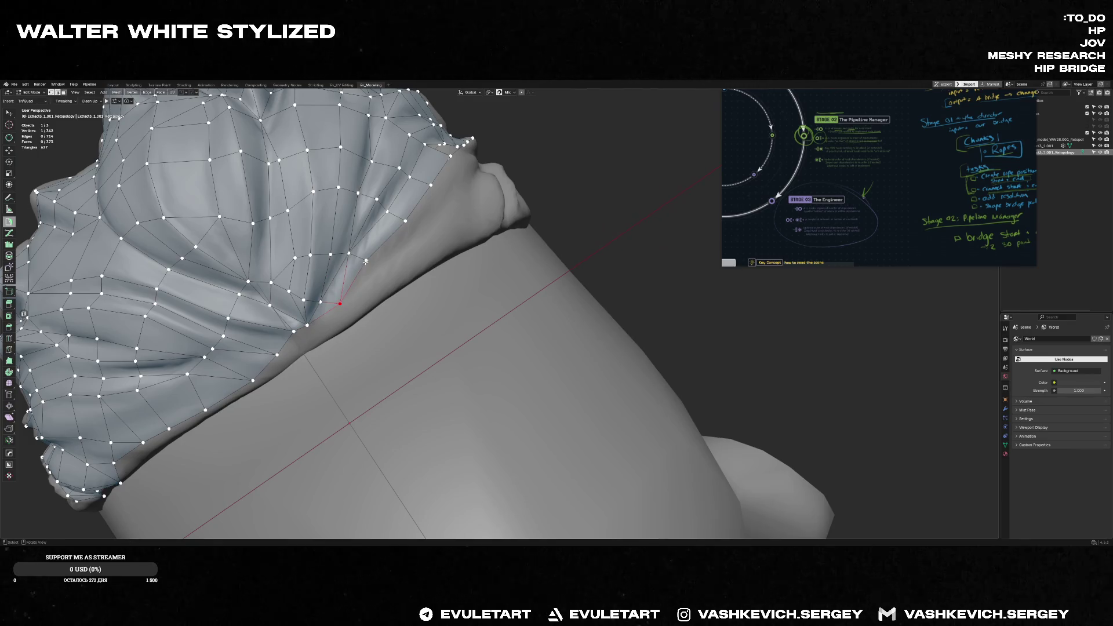
# - Place new border vertices and fill the first quad faces off the mesh's red edge with PolyBuild
pyautogui.moveTo(400, 209)
pyautogui.mouseDown(button='middle')
pyautogui.moveTo(284, 292)
pyautogui.moveTo(282, 251)
pyautogui.mouseUp(button='middle')
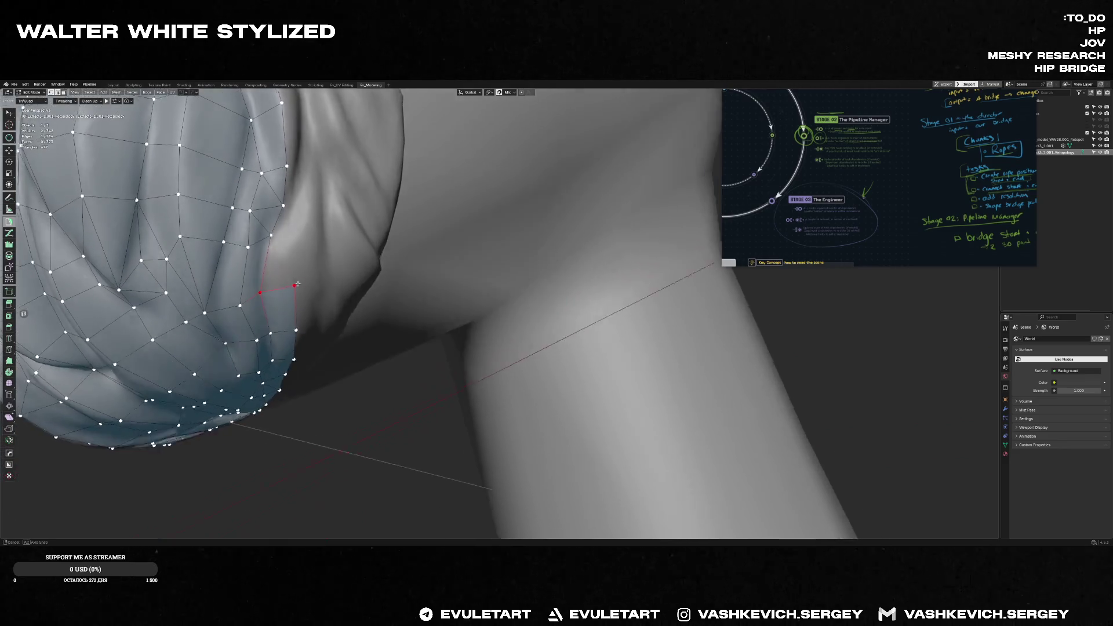
pyautogui.keyDown('ctrl'); pyautogui.click(273, 235); pyautogui.keyUp('ctrl')
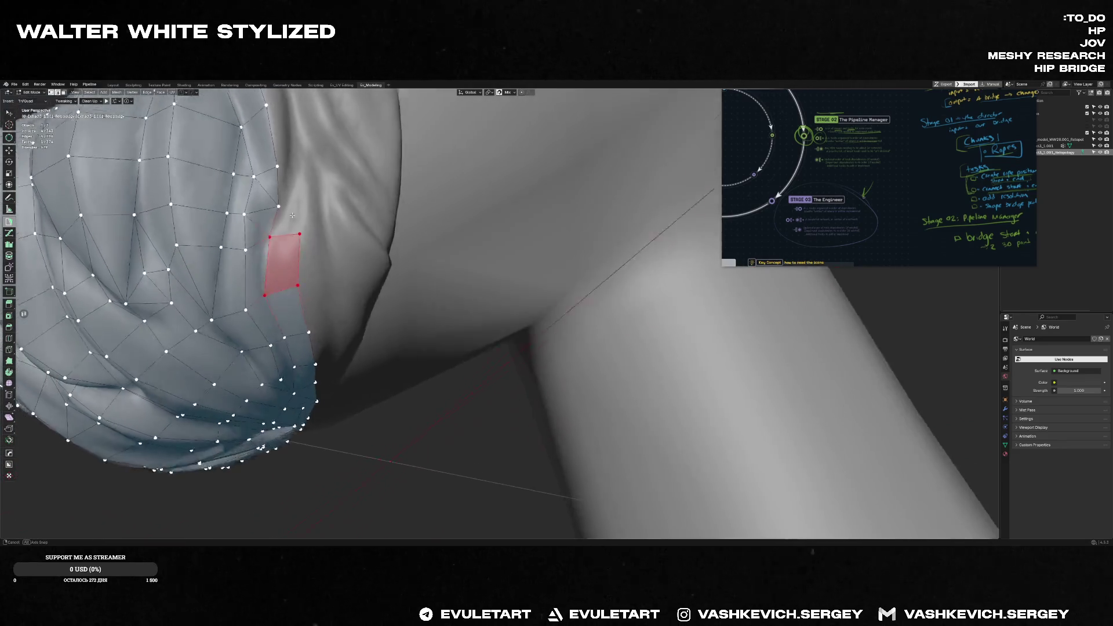
pyautogui.moveTo(316, 234)
pyautogui.mouseDown(button='middle')
pyautogui.moveTo(290, 207)
pyautogui.moveTo(339, 318)
pyautogui.moveTo(371, 340)
pyautogui.moveTo(345, 324)
pyautogui.moveTo(437, 324)
pyautogui.mouseUp(button='middle')
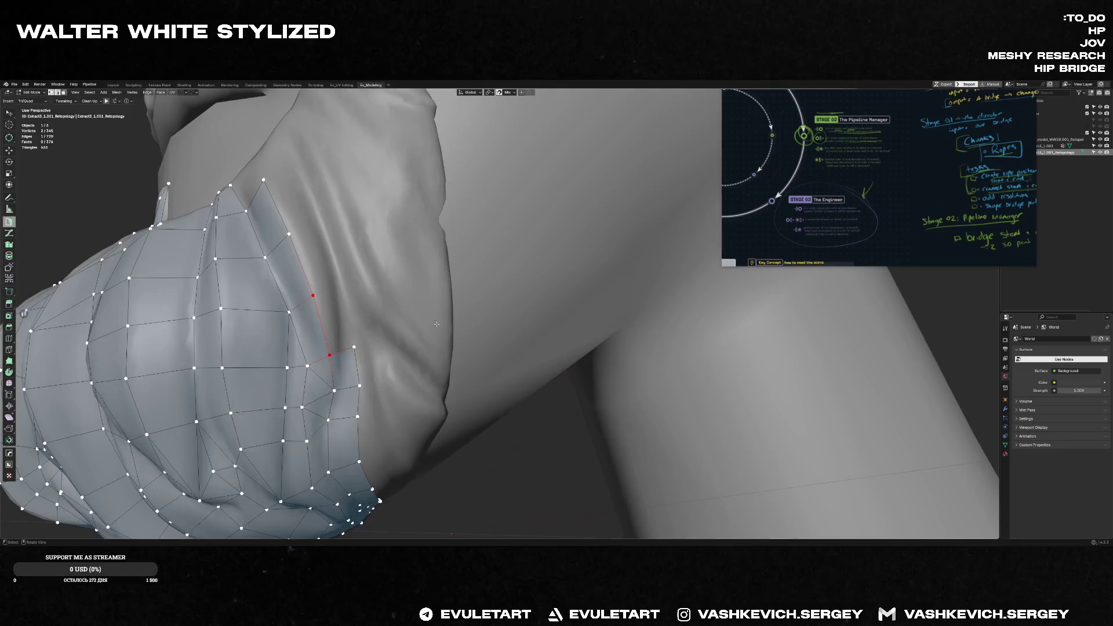
pyautogui.keyDown('ctrl'); pyautogui.click(335, 297); pyautogui.keyUp('ctrl')
pyautogui.keyDown('ctrl'); pyautogui.click(269, 183); pyautogui.keyUp('ctrl')
pyautogui.moveTo(268, 183); pyautogui.dragTo(245, 196, button='middle')
pyautogui.click(245, 196)
pyautogui.keyDown('ctrl'); pyautogui.click(200, 158); pyautogui.keyUp('ctrl')
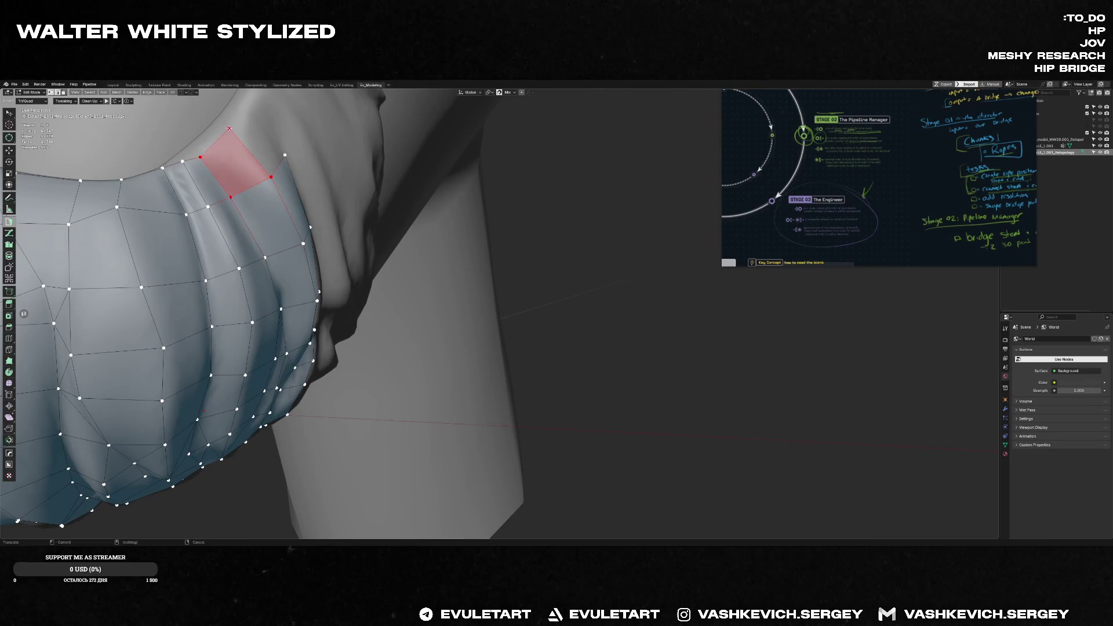
# - Extend a chain of quads downward from the new face onto the bare sculpt surface
pyautogui.moveTo(200, 158)
pyautogui.mouseDown(button='middle')
pyautogui.moveTo(224, 268)
pyautogui.moveTo(330, 210)
pyautogui.moveTo(323, 296)
pyautogui.mouseUp(button='middle')
pyautogui.keyDown('alt'); pyautogui.click(224, 267); pyautogui.keyUp('alt')
pyautogui.keyDown('ctrl'); pyautogui.click(266, 254); pyautogui.keyUp('ctrl')
pyautogui.keyDown('ctrl'); pyautogui.click(325, 236); pyautogui.keyUp('ctrl')
pyautogui.keyDown('ctrl'); pyautogui.click(321, 329); pyautogui.keyUp('ctrl')
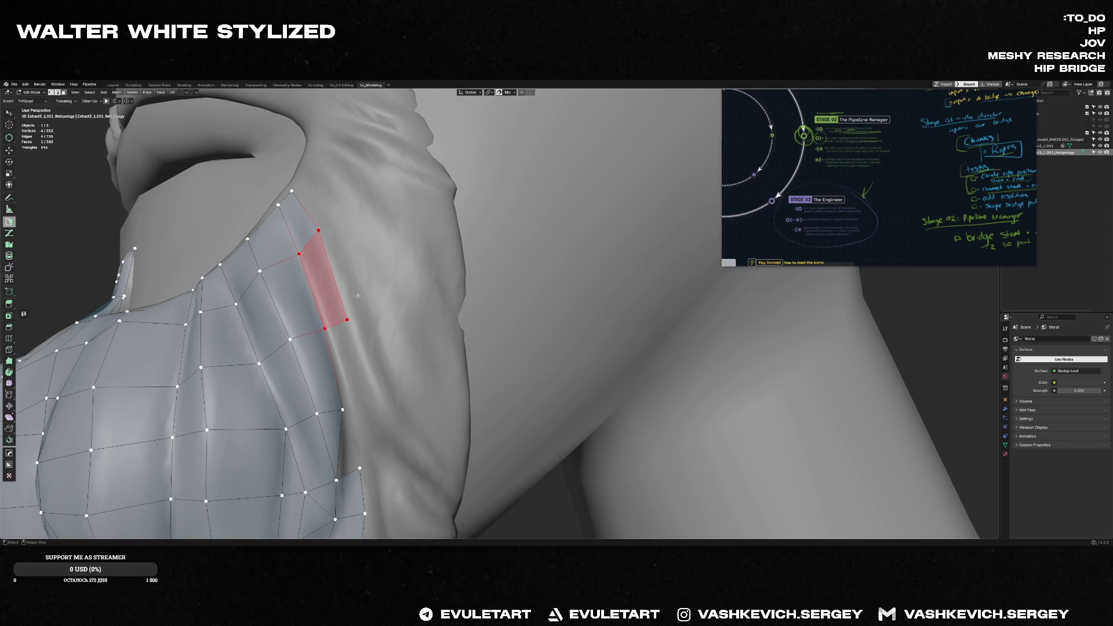
# - Build a triangle and quads off the curved border edge and snap the new vertex onto the sculpt
pyautogui.moveTo(361, 294); pyautogui.dragTo(367, 324, button='middle')
pyautogui.click(409, 273)
pyautogui.keyDown('ctrl'); pyautogui.click(423, 240); pyautogui.keyUp('ctrl')
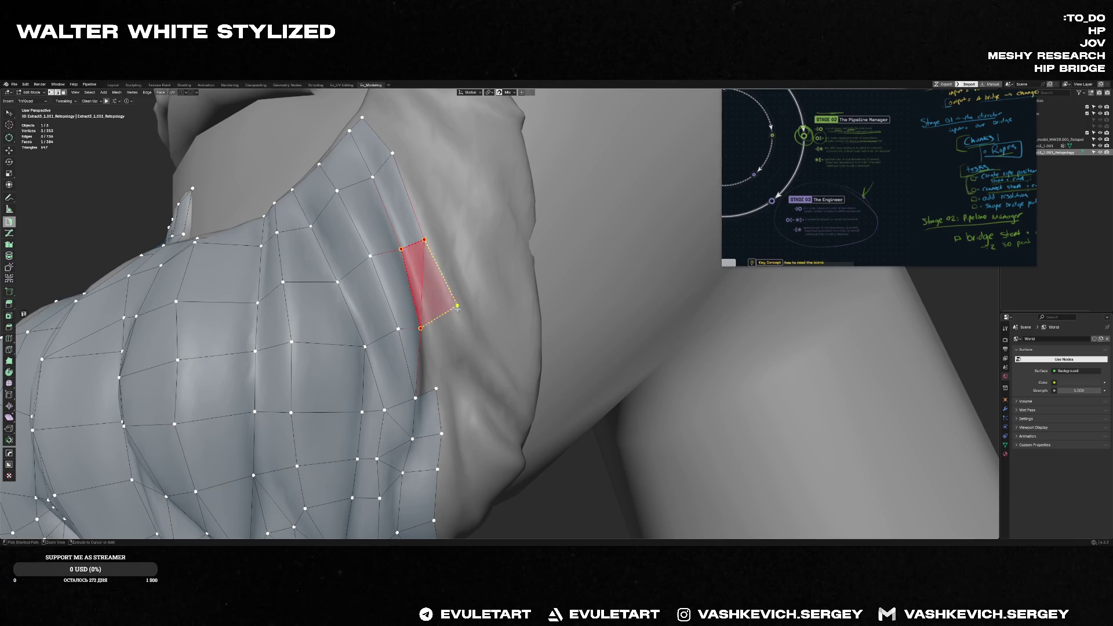
pyautogui.moveTo(444, 310)
pyautogui.mouseDown(button='middle')
pyautogui.moveTo(425, 290)
pyautogui.moveTo(420, 312)
pyautogui.moveTo(435, 334)
pyautogui.mouseUp(button='middle')
pyautogui.keyDown('ctrl'); pyautogui.click(439, 304); pyautogui.keyUp('ctrl')
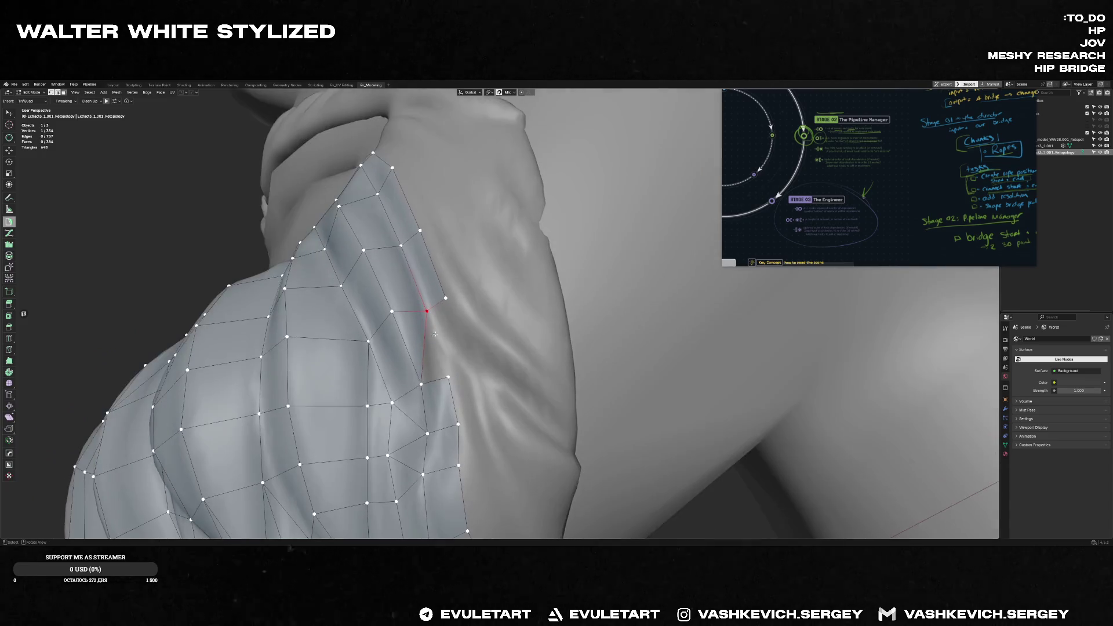
pyautogui.keyDown('ctrl'); pyautogui.click(435, 376); pyautogui.keyUp('ctrl')
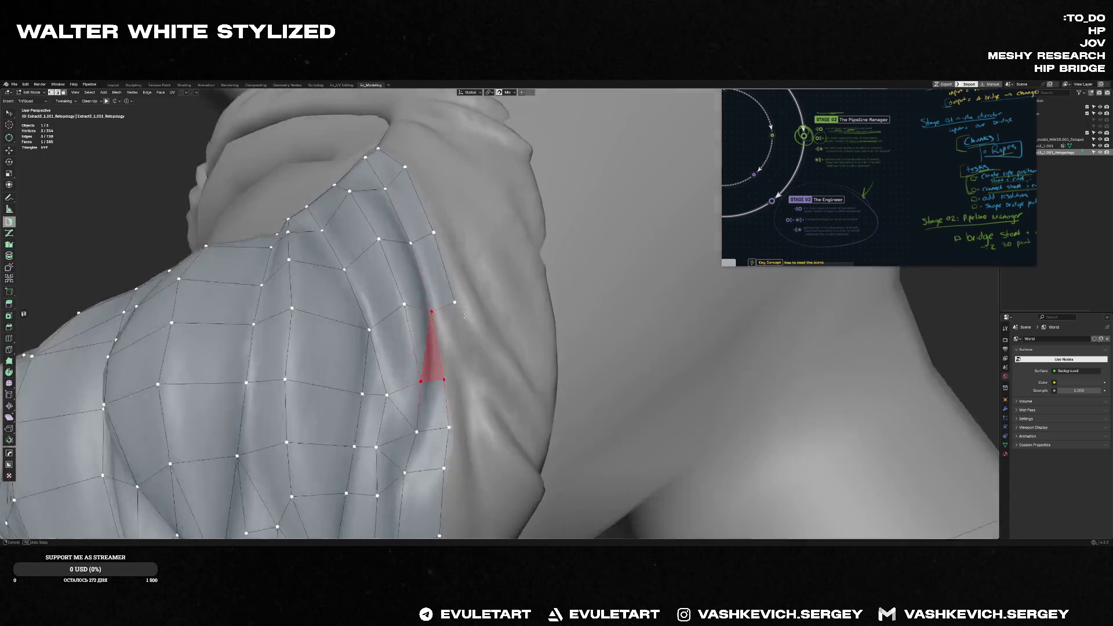
pyautogui.moveTo(435, 376); pyautogui.dragTo(452, 320, button='middle')
pyautogui.moveTo(458, 307); pyautogui.dragTo(464, 304)
# - Add quads at the border and turn the triangle previews into faces reaching into the crease
pyautogui.keyDown('ctrl'); pyautogui.click(447, 336); pyautogui.keyUp('ctrl')
pyautogui.keyDown('ctrl'); pyautogui.click(480, 362); pyautogui.keyUp('ctrl')
pyautogui.moveTo(480, 362)
pyautogui.mouseDown(button='middle')
pyautogui.moveTo(448, 366)
pyautogui.moveTo(422, 265)
pyautogui.mouseUp(button='middle')
pyautogui.keyDown('ctrl'); pyautogui.click(469, 362); pyautogui.keyUp('ctrl')
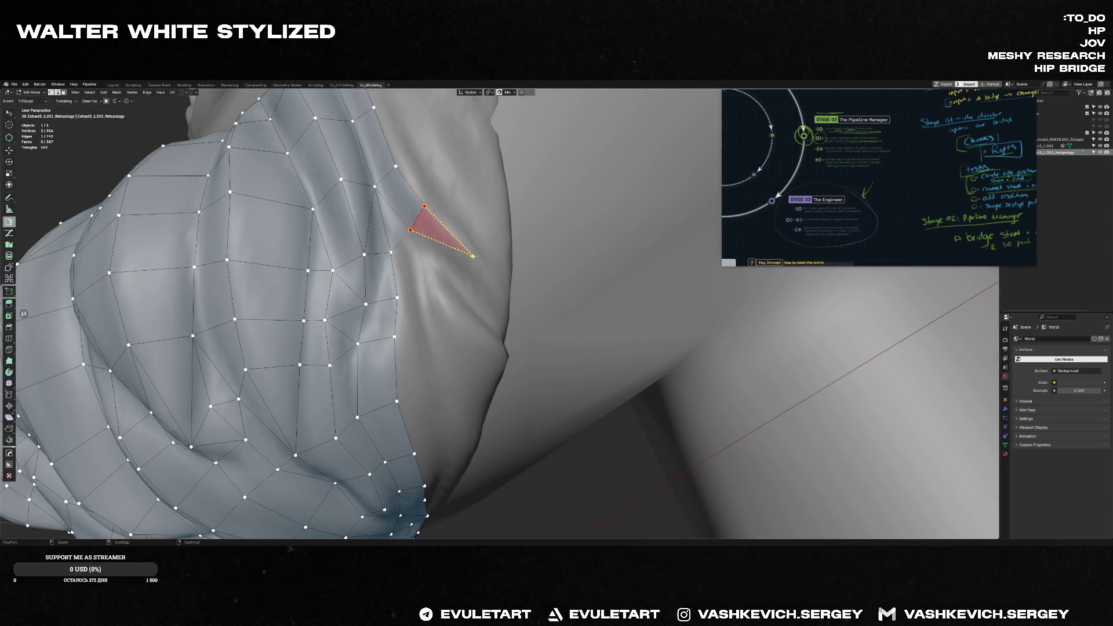
pyautogui.moveTo(435, 213); pyautogui.dragTo(461, 231, button='middle')
pyautogui.keyDown('ctrl'); pyautogui.click(465, 234); pyautogui.keyUp('ctrl')
# - Place two more vertices forming triangle faces deeper in the fold crease
pyautogui.keyDown('ctrl'); pyautogui.click(528, 279); pyautogui.keyUp('ctrl')
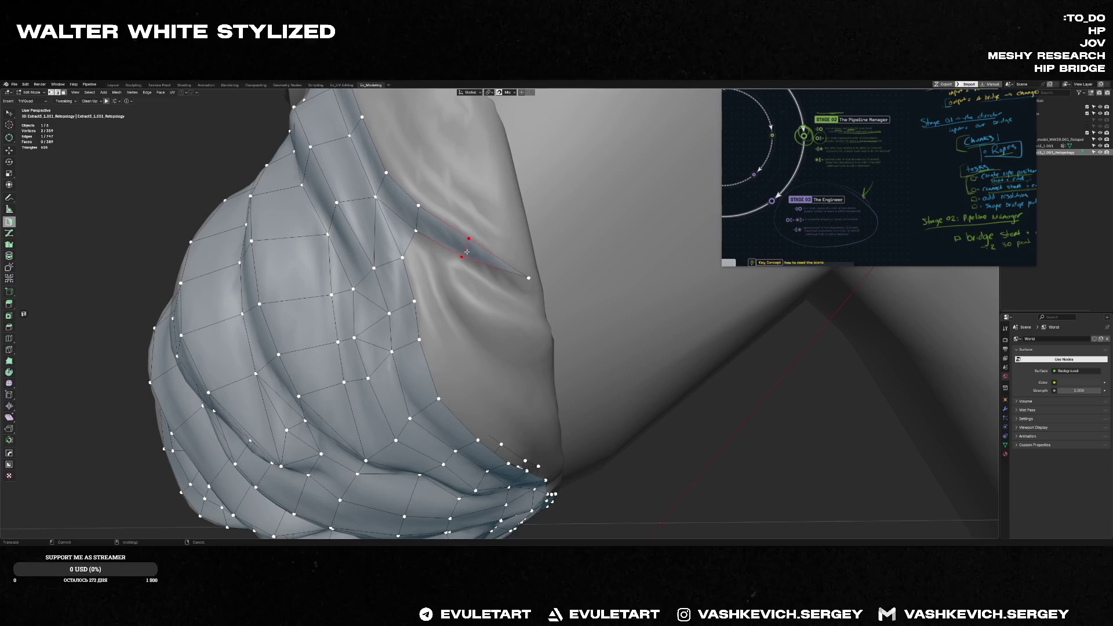
pyautogui.moveTo(461, 252)
pyautogui.mouseDown(button='middle')
pyautogui.moveTo(454, 260)
pyautogui.moveTo(443, 247)
pyautogui.mouseUp(button='middle')
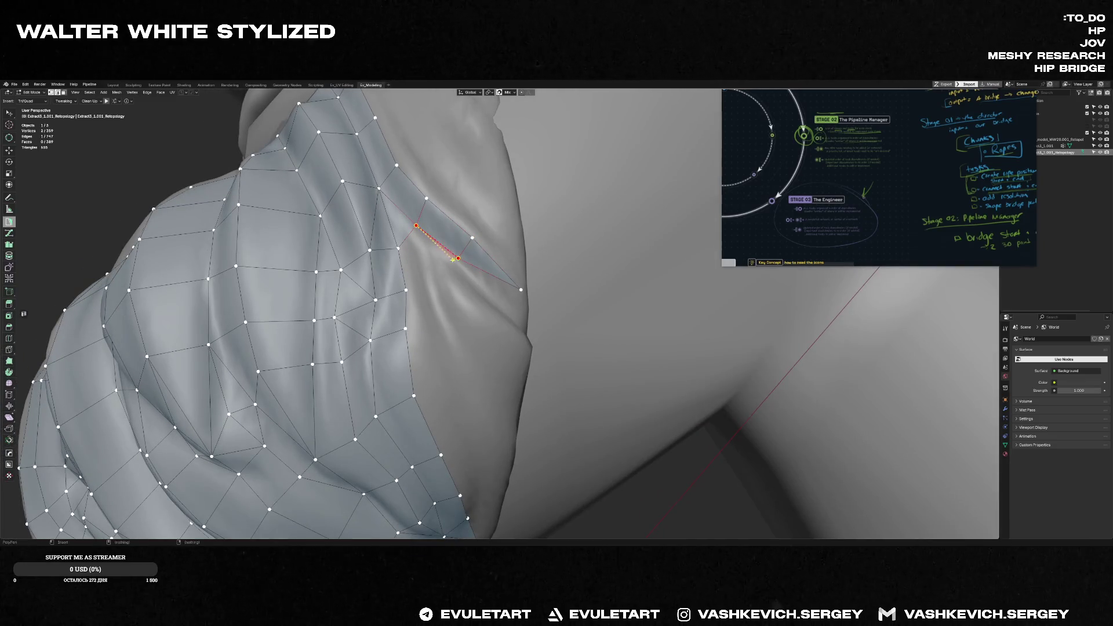
pyautogui.click(405, 259)
pyautogui.moveTo(406, 259)
pyautogui.mouseDown(button='middle')
pyautogui.moveTo(397, 271)
pyautogui.moveTo(469, 285)
pyautogui.mouseUp(button='middle')
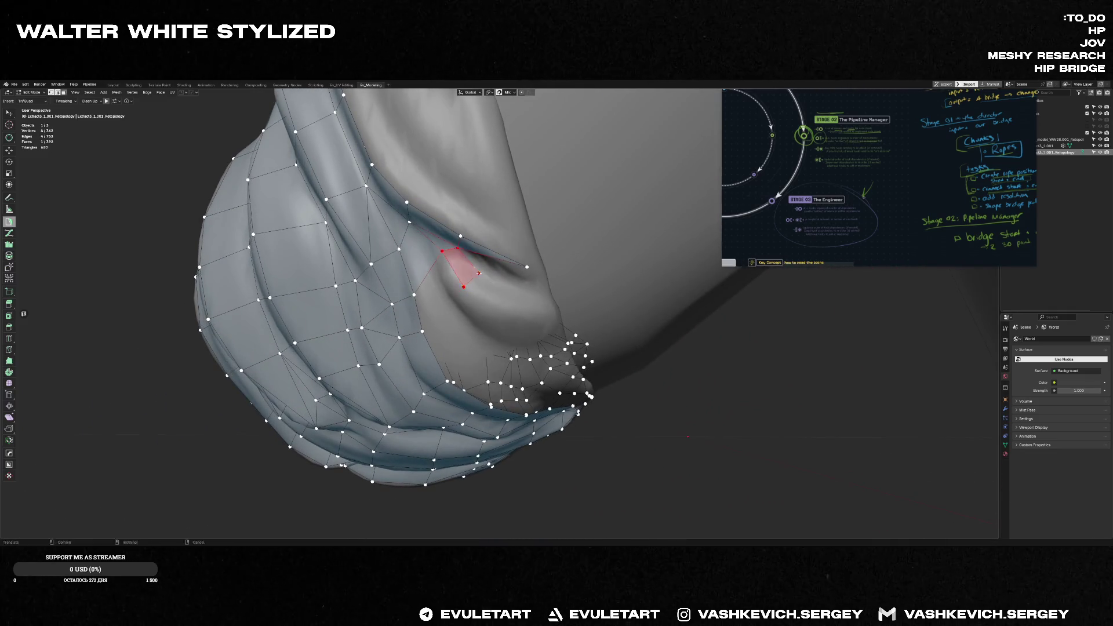
pyautogui.scroll(3, 468, 284)
# - Fill a quad and triangle near the fold, then place two vertices completing another quad
pyautogui.moveTo(469, 284)
pyautogui.mouseDown(button='middle')
pyautogui.moveTo(484, 272)
pyautogui.moveTo(503, 314)
pyautogui.mouseUp(button='middle')
pyautogui.click(490, 310)
pyautogui.keyDown('ctrl'); pyautogui.click(546, 321); pyautogui.keyUp('ctrl')
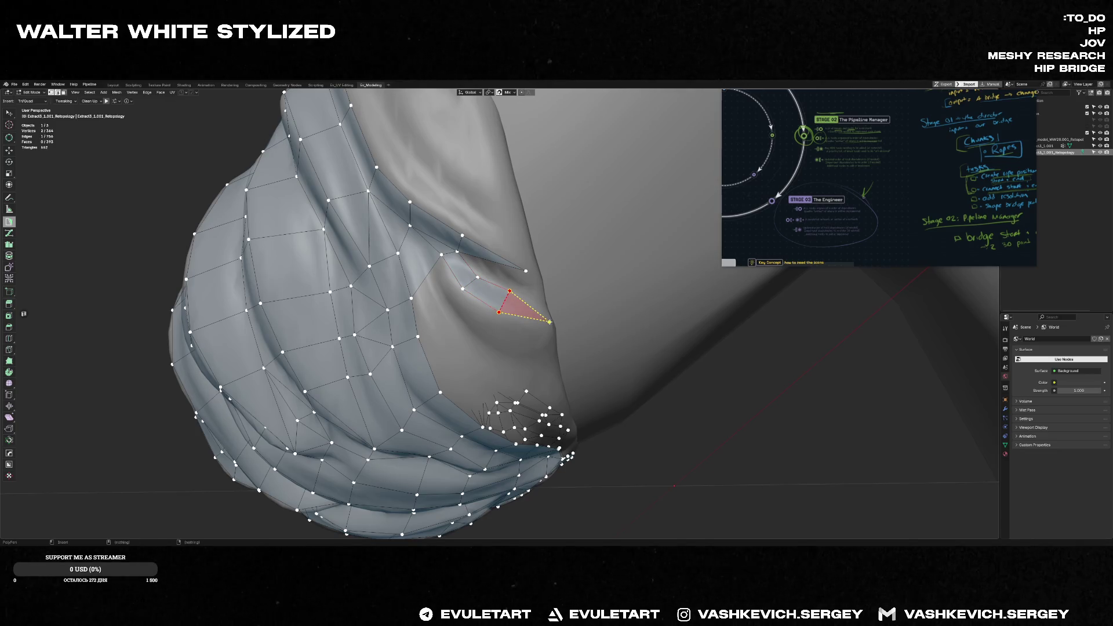
pyautogui.moveTo(543, 307); pyautogui.dragTo(560, 324, button='middle')
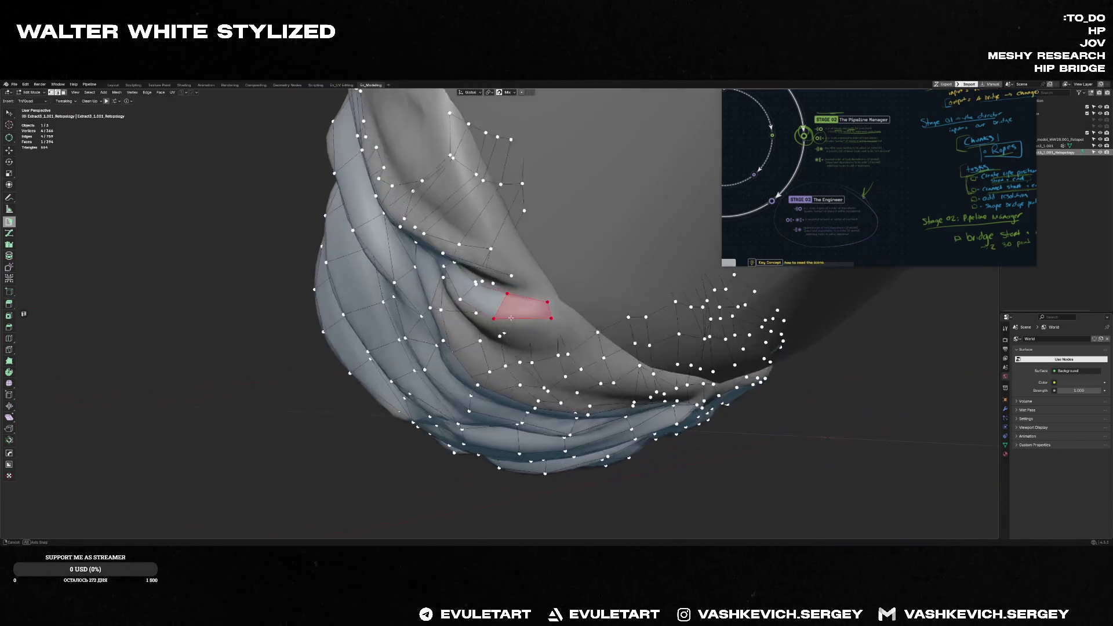
pyautogui.scroll(2, 560, 324)
pyautogui.scroll(5, 539, 296)
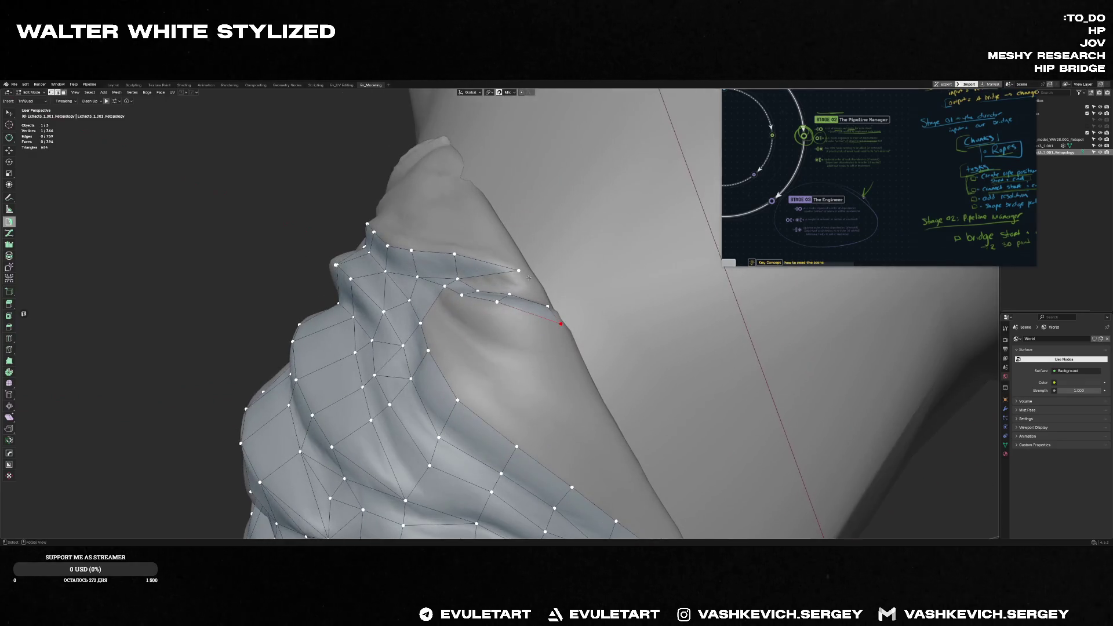
pyautogui.keyDown('ctrl'); pyautogui.click(557, 354); pyautogui.keyUp('ctrl')
pyautogui.keyDown('ctrl'); pyautogui.click(491, 334); pyautogui.keyUp('ctrl')
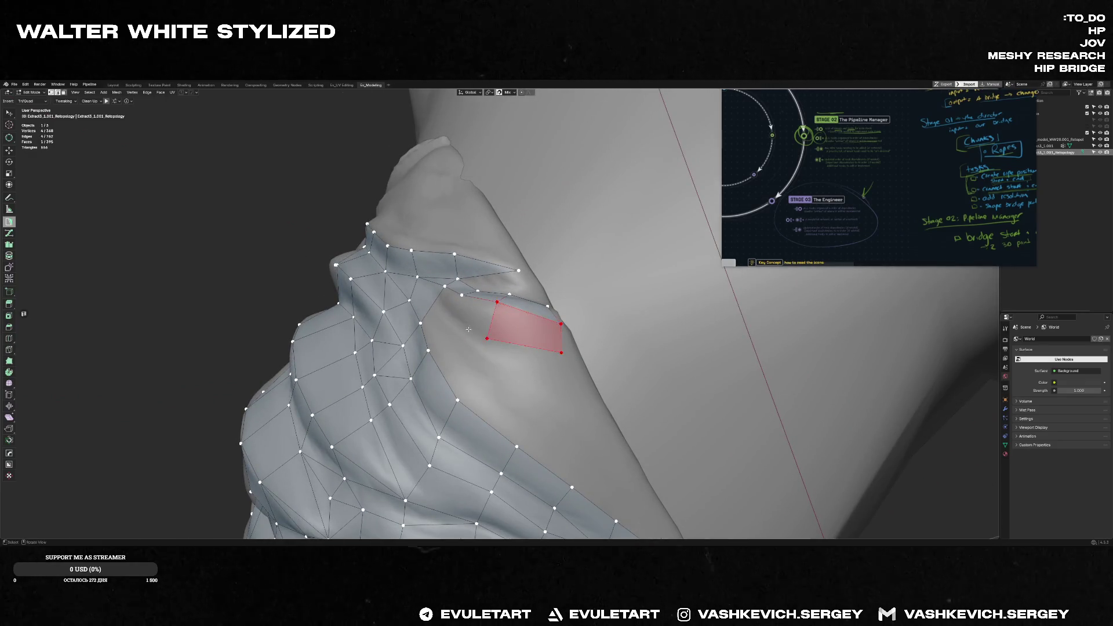
pyautogui.moveTo(491, 335); pyautogui.dragTo(453, 305, button='middle')
# - Continue the face strip with a quad, a triangle and another quad wrapping the inner edge
pyautogui.keyDown('ctrl'); pyautogui.click(457, 295); pyautogui.keyUp('ctrl')
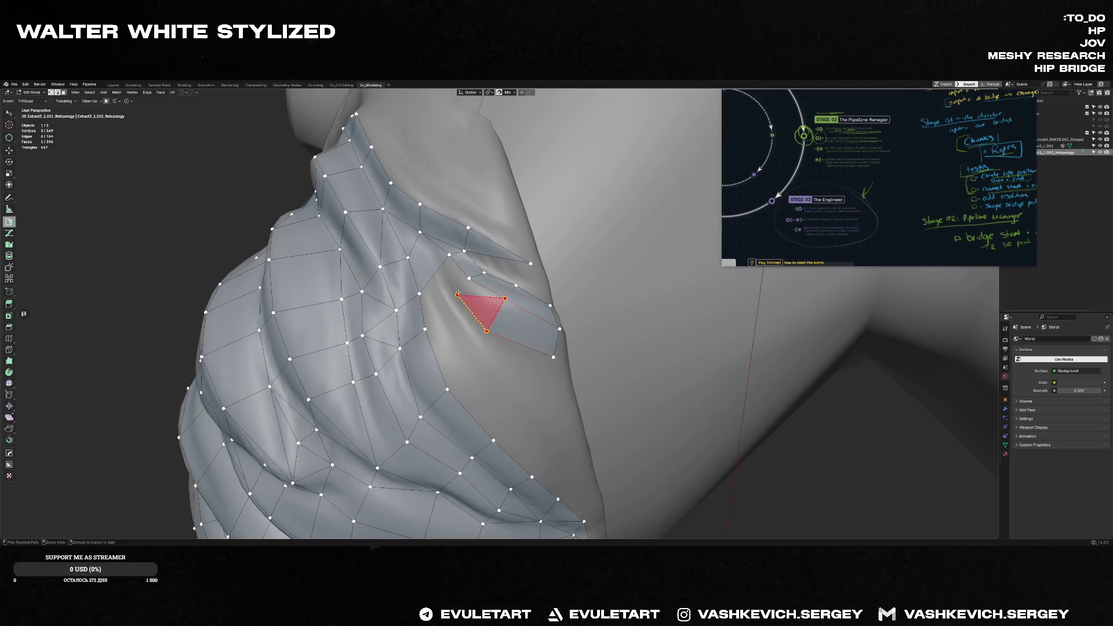
pyautogui.keyDown('ctrl'); pyautogui.click(450, 254); pyautogui.keyUp('ctrl')
pyautogui.keyDown('ctrl'); pyautogui.click(443, 299); pyautogui.keyUp('ctrl')
pyautogui.moveTo(444, 300)
pyautogui.mouseDown(button='middle')
pyautogui.moveTo(468, 320)
pyautogui.moveTo(435, 320)
pyautogui.mouseUp(button='middle')
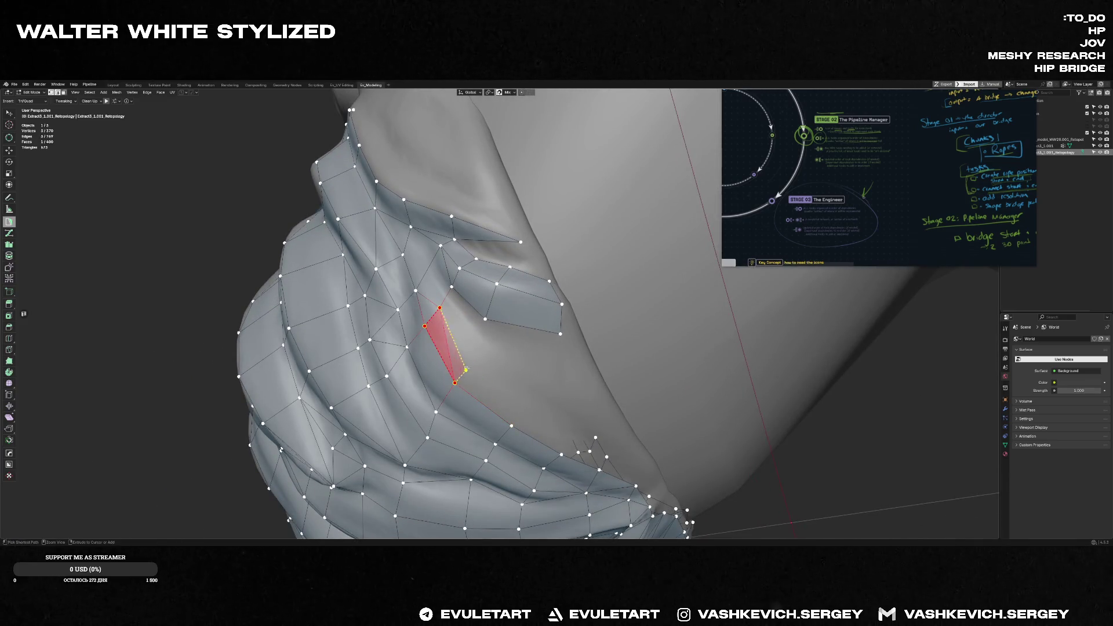
pyautogui.click(470, 345)
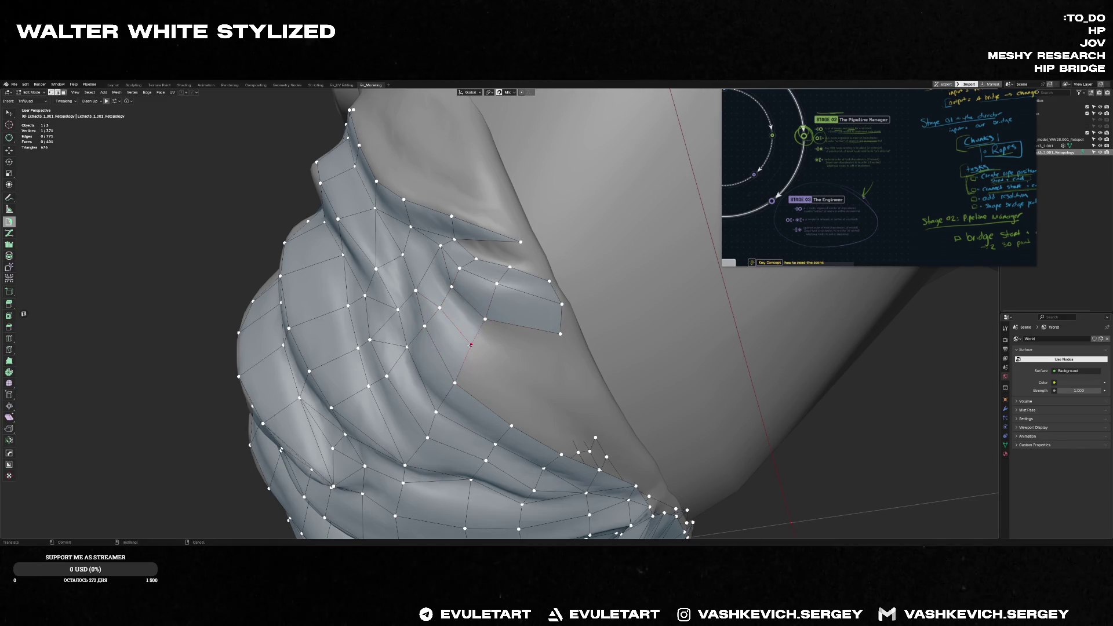
pyautogui.moveTo(474, 346)
pyautogui.mouseDown(button='middle')
pyautogui.moveTo(526, 361)
pyautogui.moveTo(514, 415)
pyautogui.moveTo(507, 348)
pyautogui.mouseUp(button='middle')
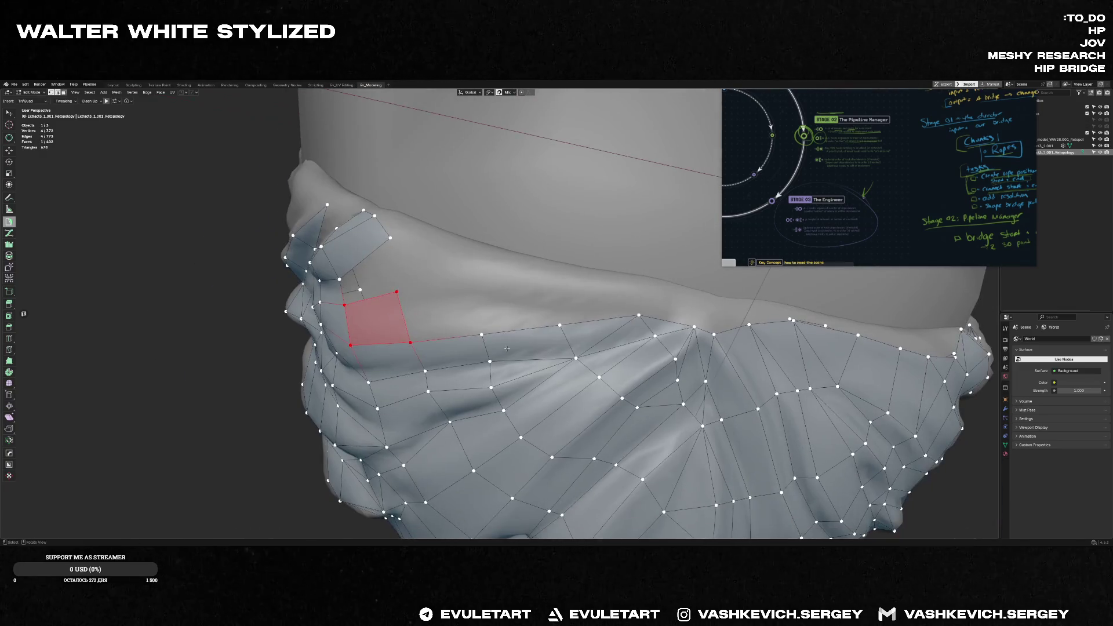
# - Fill the previewed quad, add vertices below the lower border and nudge them into place
pyautogui.click(467, 291)
pyautogui.moveTo(473, 328)
pyautogui.mouseDown(button='middle')
pyautogui.moveTo(583, 304)
pyautogui.moveTo(487, 339)
pyautogui.mouseUp(button='middle')
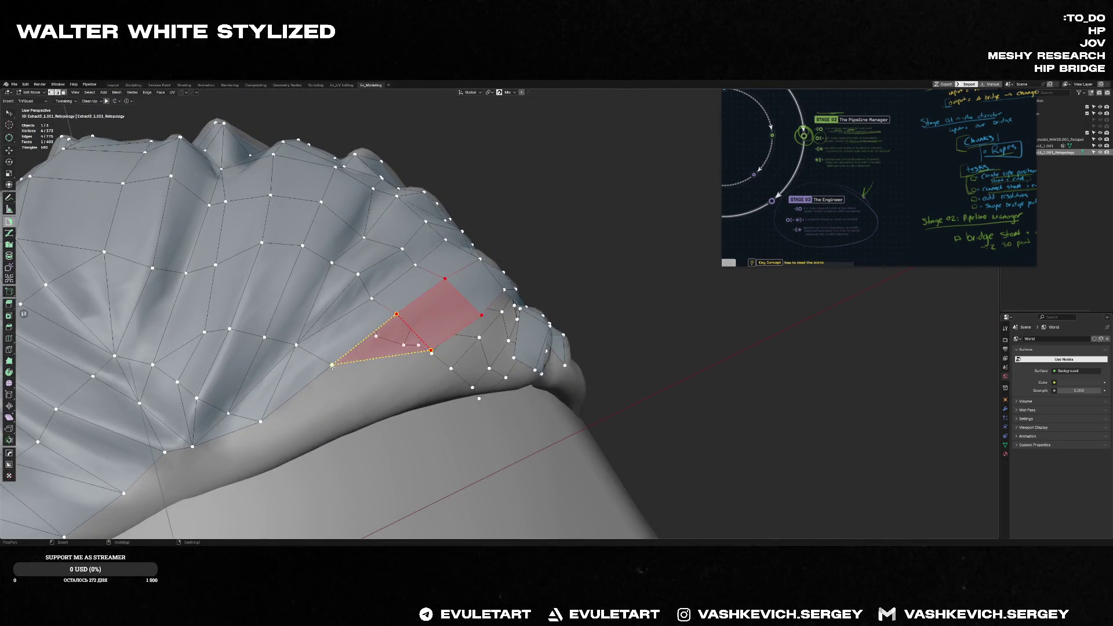
pyautogui.click(363, 397)
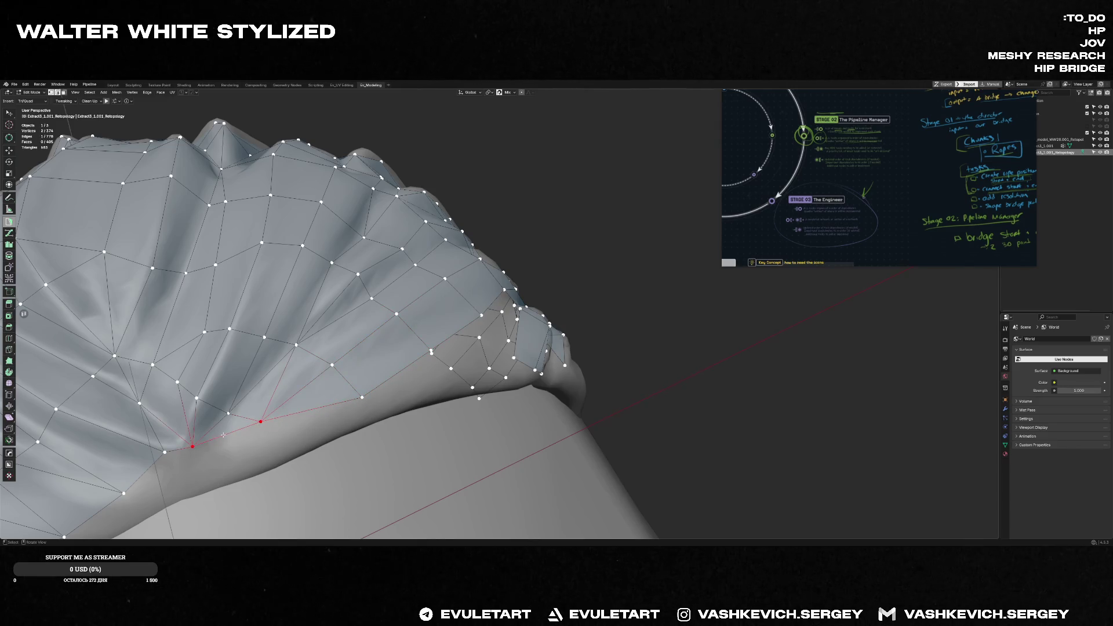
pyautogui.moveTo(224, 435); pyautogui.dragTo(162, 442, button='middle')
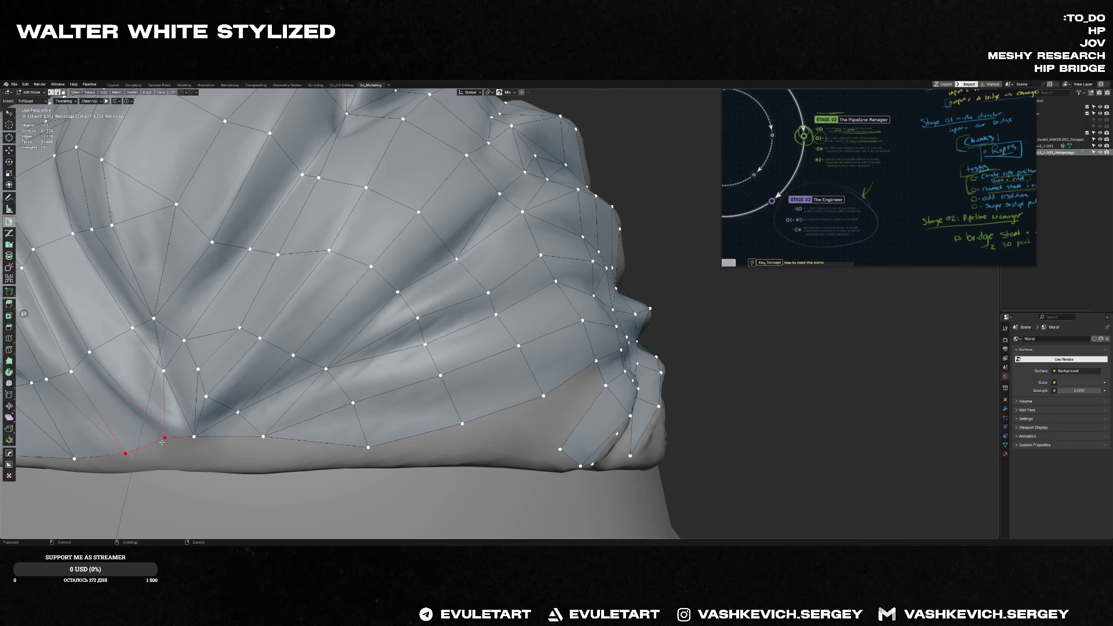
pyautogui.moveTo(164, 433); pyautogui.dragTo(169, 439)
pyautogui.keyDown('ctrl'); pyautogui.moveTo(261, 438); pyautogui.dragTo(263, 439); pyautogui.keyUp('ctrl')
pyautogui.scroll(-3, 372, 448)
pyautogui.scroll(-5, 372, 447)
pyautogui.scroll(3, 372, 447)
pyautogui.moveTo(372, 447)
pyautogui.mouseDown(button='middle')
pyautogui.moveTo(405, 363)
pyautogui.moveTo(469, 309)
pyautogui.moveTo(342, 314)
pyautogui.moveTo(332, 381)
pyautogui.mouseUp(button='middle')
pyautogui.scroll(3, 470, 309)
pyautogui.scroll(2, 470, 310)
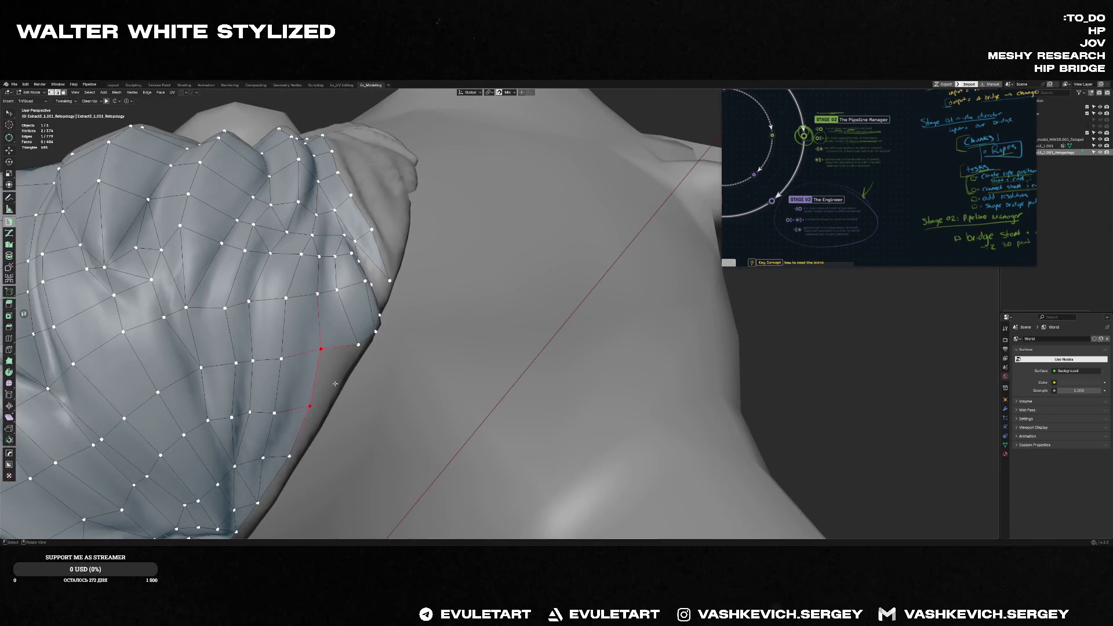
# - Fill a triangle between border vertices and start a new face strip up the side of the beard
pyautogui.keyDown('ctrl'); pyautogui.click(341, 372); pyautogui.keyUp('ctrl')
pyautogui.moveTo(341, 371); pyautogui.dragTo(326, 372, button='middle')
pyautogui.moveTo(381, 393)
pyautogui.mouseDown(button='middle')
pyautogui.moveTo(378, 252)
pyautogui.moveTo(430, 243)
pyautogui.mouseUp(button='middle')
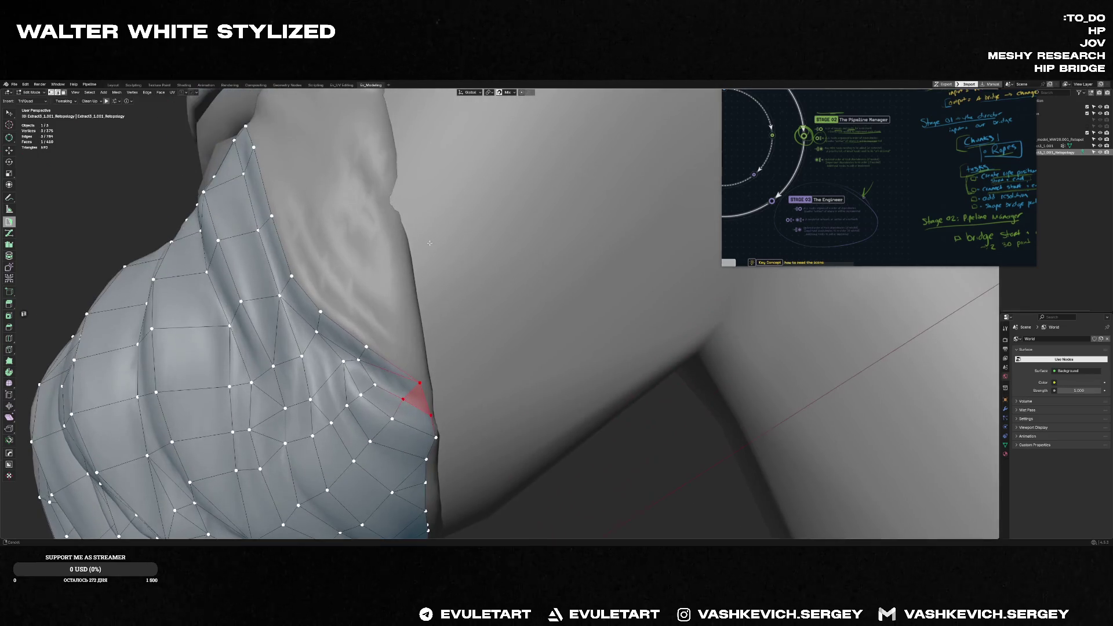
pyautogui.keyDown('ctrl'); pyautogui.click(376, 328); pyautogui.keyUp('ctrl')
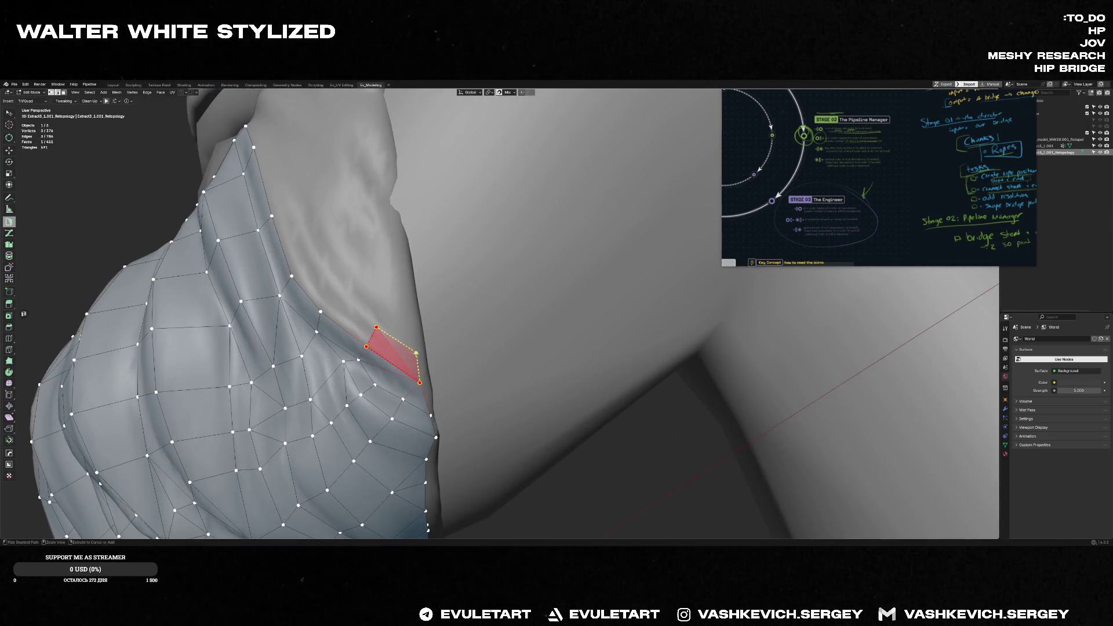
pyautogui.keyDown('ctrl'); pyautogui.click(410, 337); pyautogui.keyUp('ctrl')
pyautogui.moveTo(372, 332); pyautogui.dragTo(326, 306, button='middle')
pyautogui.keyDown('ctrl'); pyautogui.click(327, 306); pyautogui.keyUp('ctrl')
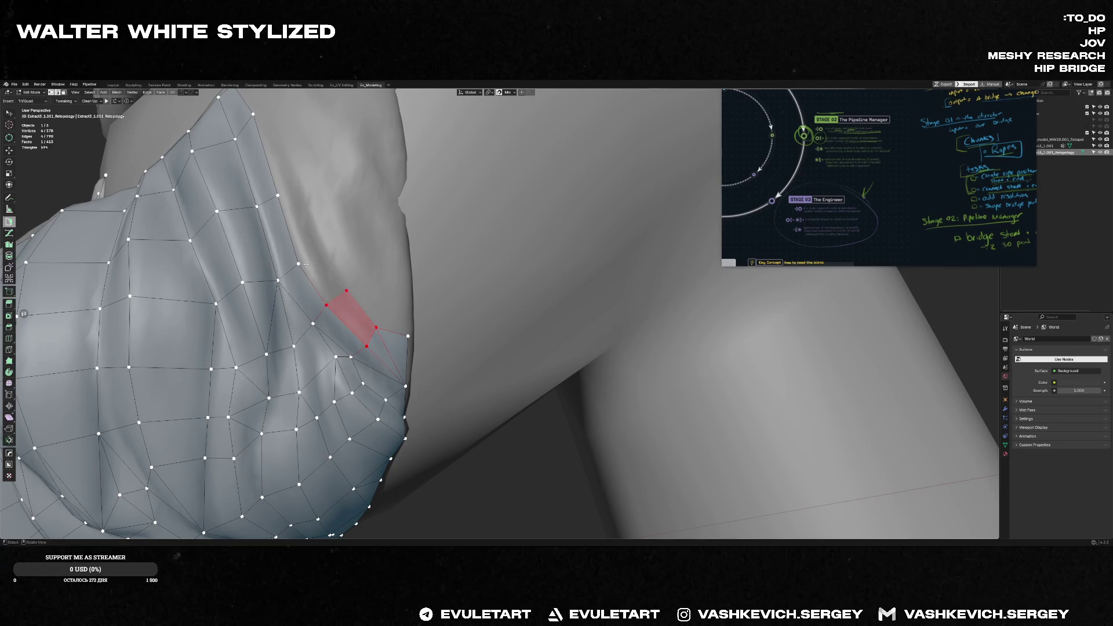
# - Carry the quad strip upward to its top and commit the dashed quad preview below
pyautogui.moveTo(322, 251); pyautogui.dragTo(376, 308, button='middle')
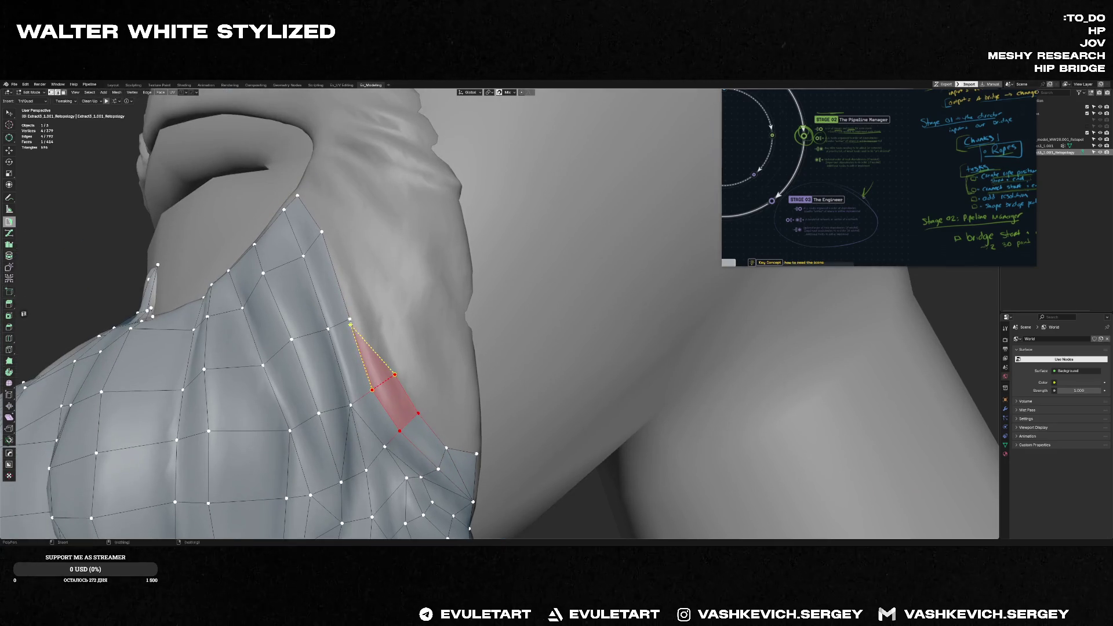
pyautogui.keyDown('ctrl'); pyautogui.click(376, 309); pyautogui.keyUp('ctrl')
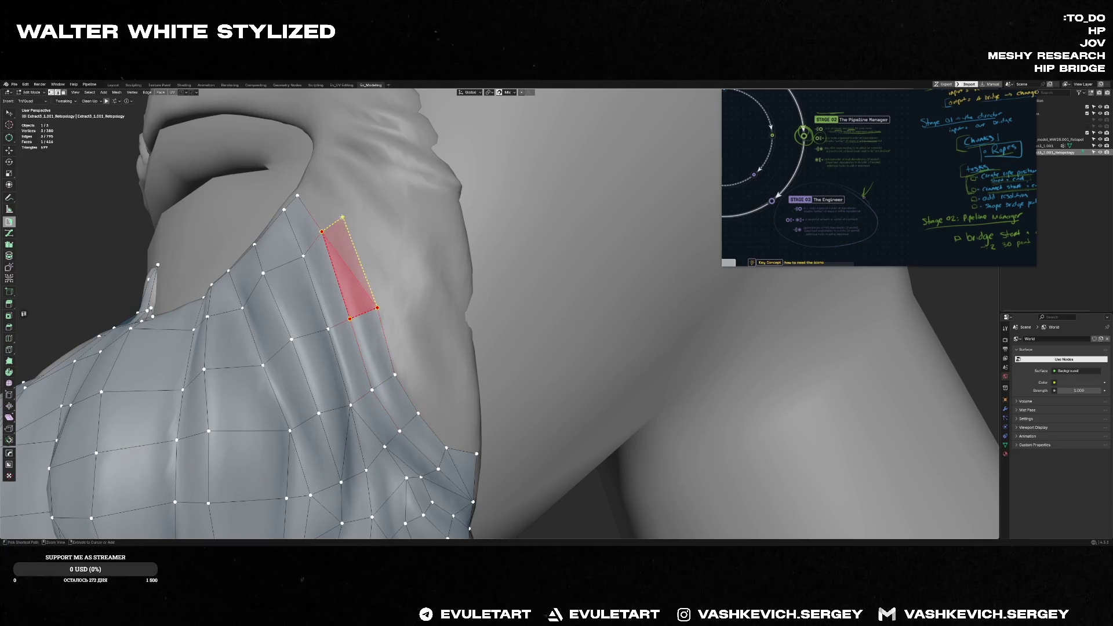
pyautogui.keyDown('ctrl'); pyautogui.click(339, 216); pyautogui.keyUp('ctrl')
pyautogui.keyDown('ctrl'); pyautogui.click(306, 185); pyautogui.keyUp('ctrl')
pyautogui.moveTo(306, 185); pyautogui.dragTo(366, 258, button='middle')
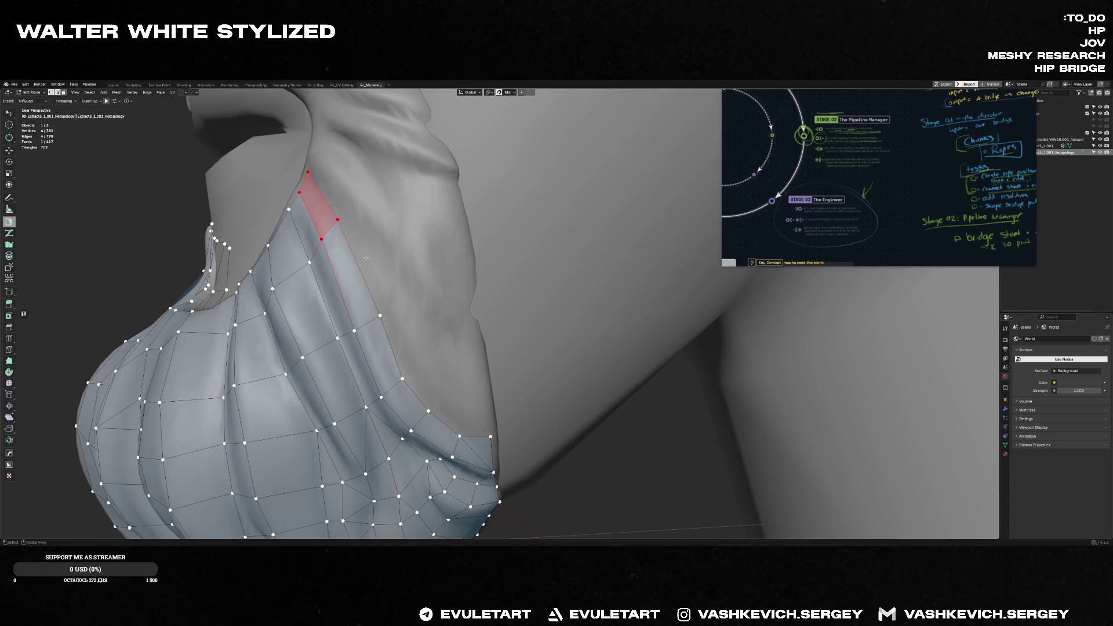
pyautogui.moveTo(392, 258)
pyautogui.mouseDown(button='middle')
pyautogui.moveTo(494, 436)
pyautogui.moveTo(487, 402)
pyautogui.moveTo(500, 391)
pyautogui.mouseUp(button='middle')
pyautogui.keyDown('ctrl'); pyautogui.click(459, 390); pyautogui.keyUp('ctrl')
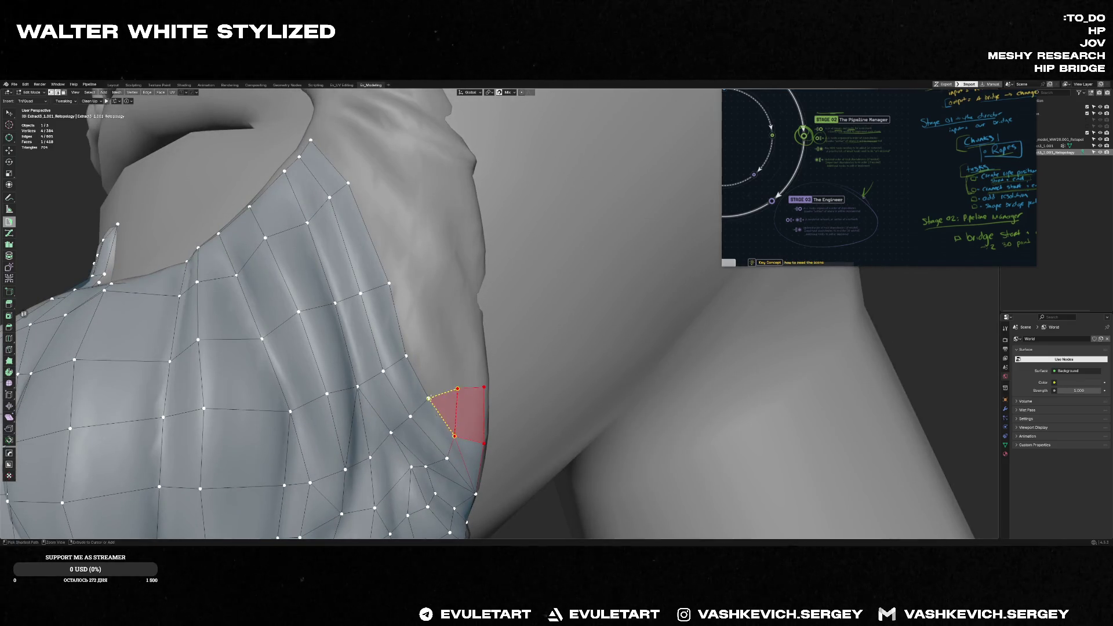
# - Build further quads off the outer border edge toward the collar, filling the remaining gap
pyautogui.moveTo(474, 381); pyautogui.dragTo(460, 361, button='middle')
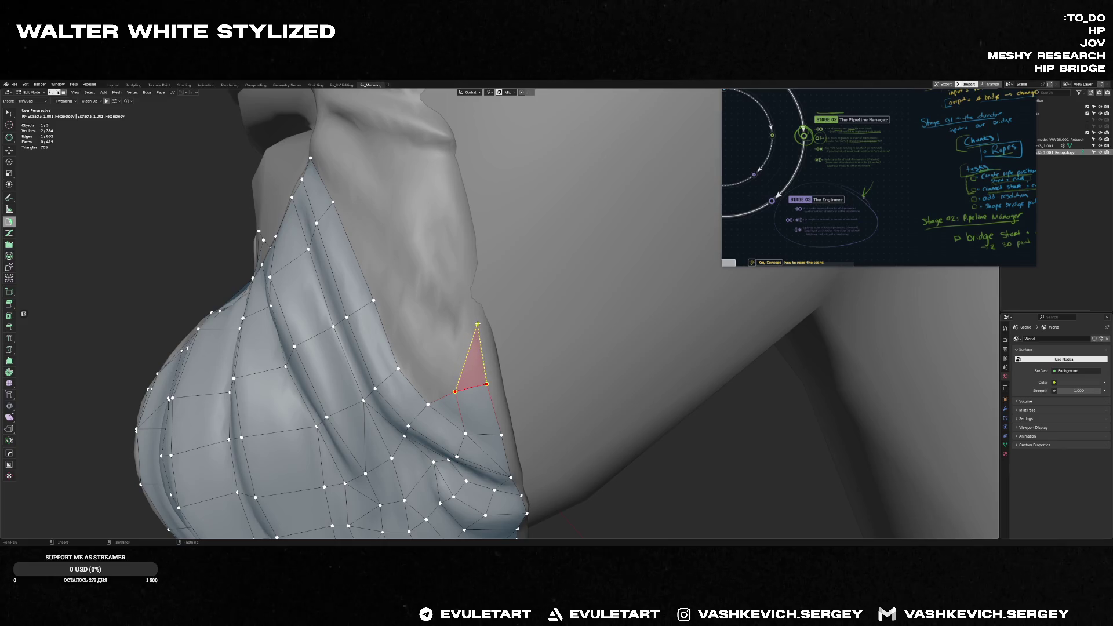
pyautogui.keyDown('ctrl'); pyautogui.click(431, 368); pyautogui.keyUp('ctrl')
pyautogui.moveTo(435, 365); pyautogui.dragTo(471, 293, button='middle')
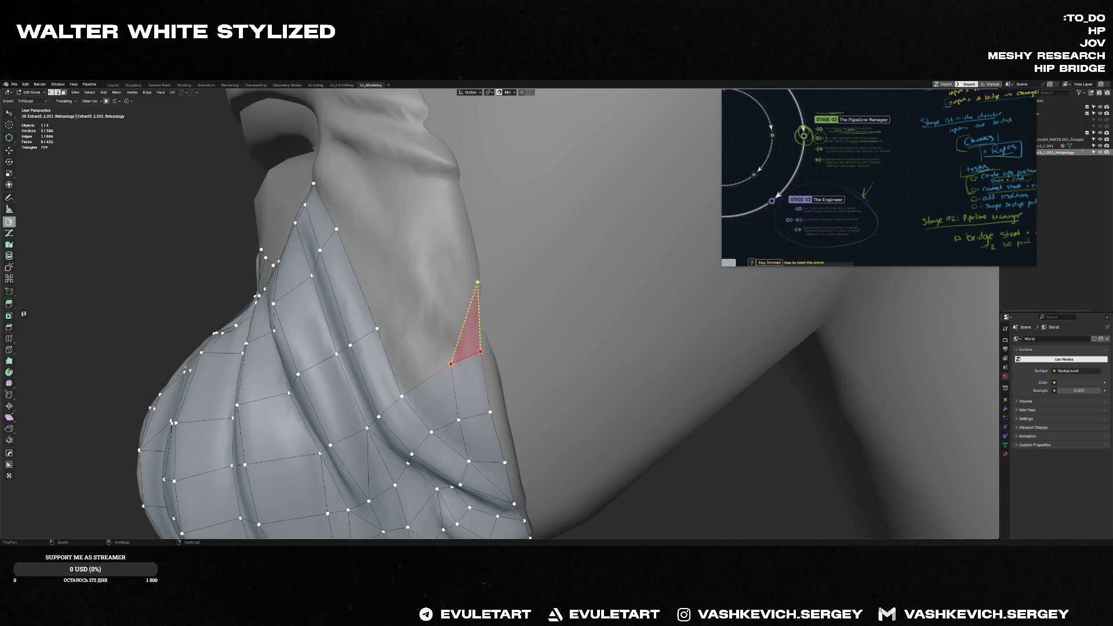
pyautogui.keyDown('ctrl'); pyautogui.click(474, 282); pyautogui.keyUp('ctrl')
pyautogui.keyDown('ctrl'); pyautogui.click(434, 300); pyautogui.keyUp('ctrl')
pyautogui.moveTo(396, 364)
pyautogui.mouseDown(button='middle')
pyautogui.moveTo(473, 378)
pyautogui.moveTo(511, 294)
pyautogui.moveTo(499, 288)
pyautogui.mouseUp(button='middle')
pyautogui.keyDown('ctrl'); pyautogui.click(512, 294); pyautogui.keyUp('ctrl')
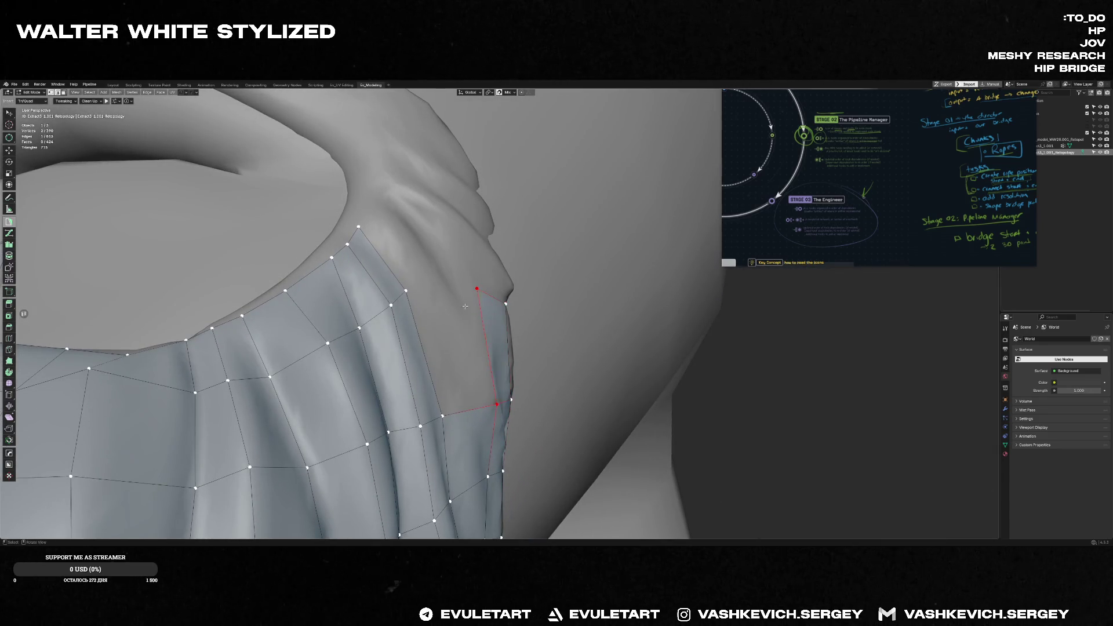
# - Add quads along the upper border, filling the gaps where the beard strip nears the mustache
pyautogui.keyDown('ctrl'); pyautogui.click(470, 335); pyautogui.keyUp('ctrl')
pyautogui.moveTo(469, 335); pyautogui.dragTo(397, 287, button='middle')
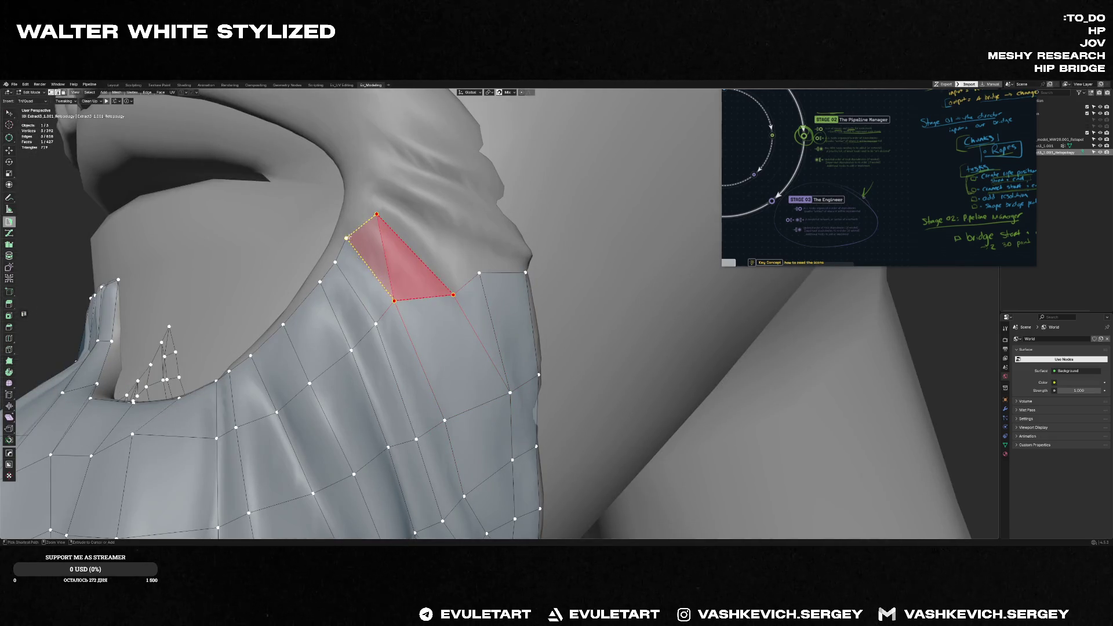
pyautogui.keyDown('ctrl'); pyautogui.click(377, 214); pyautogui.keyUp('ctrl')
pyautogui.moveTo(348, 206); pyautogui.dragTo(371, 217, button='middle')
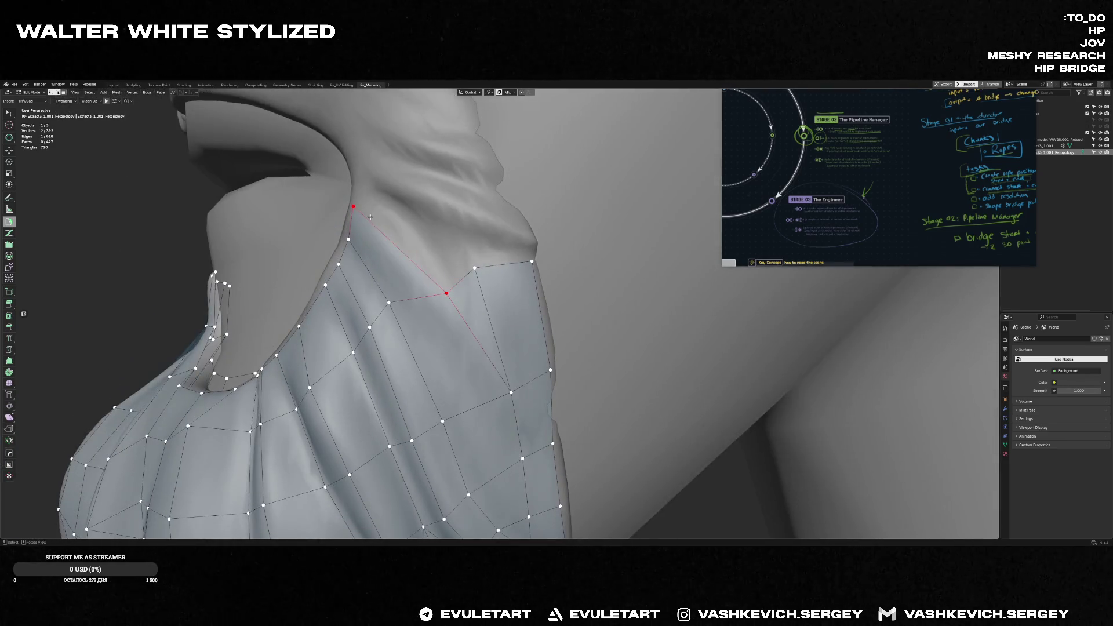
pyautogui.keyDown('ctrl'); pyautogui.click(366, 187); pyautogui.keyUp('ctrl')
pyautogui.keyDown('ctrl'); pyautogui.click(423, 232); pyautogui.keyUp('ctrl')
pyautogui.keyDown('ctrl'); pyautogui.click(431, 248); pyautogui.keyUp('ctrl')
pyautogui.moveTo(440, 254)
pyautogui.mouseDown(button='middle')
pyautogui.moveTo(445, 243)
pyautogui.moveTo(533, 238)
pyautogui.mouseUp(button='middle')
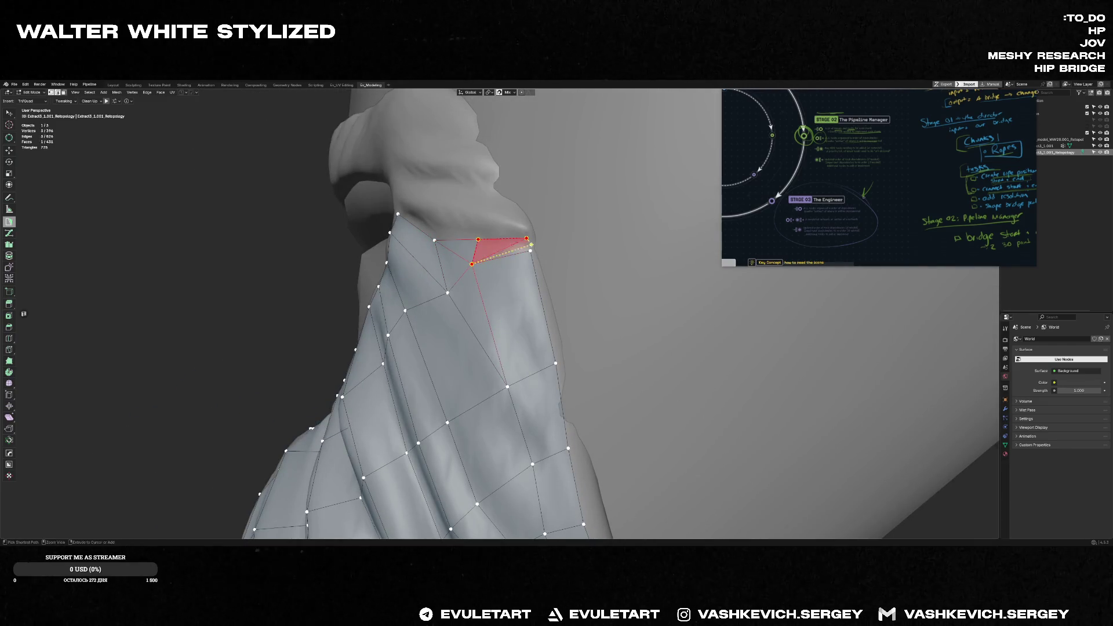
pyautogui.keyDown('ctrl'); pyautogui.click(530, 251); pyautogui.keyUp('ctrl')
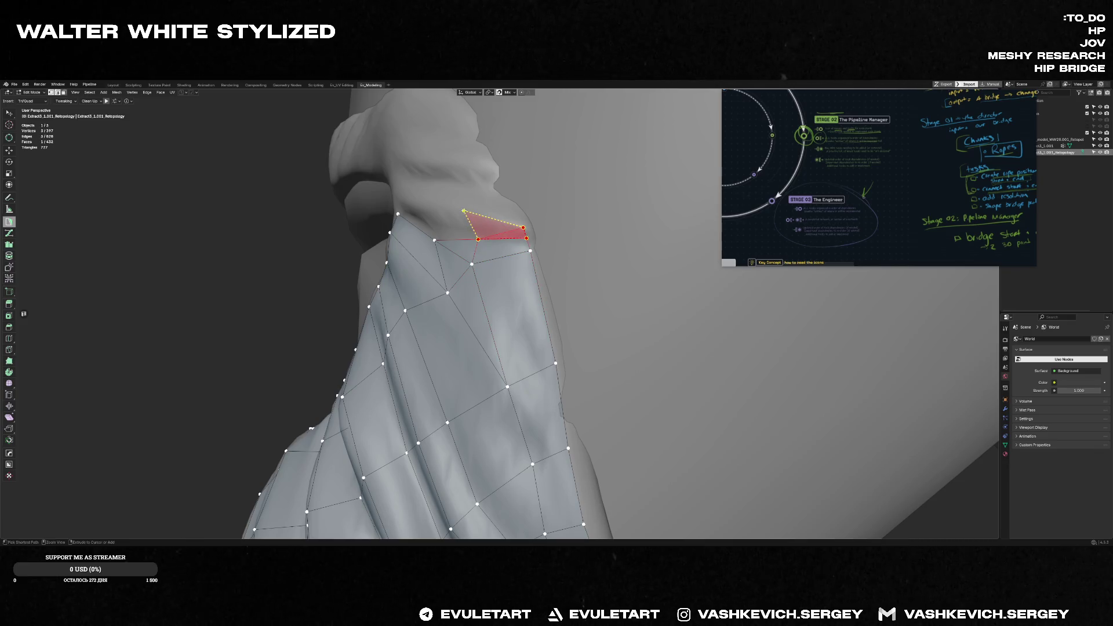
# - Grow the selection, add a quad with a slid corner vertex, and undo one unwanted quad
pyautogui.moveTo(443, 222)
pyautogui.mouseDown(button='middle')
pyautogui.moveTo(417, 216)
pyautogui.moveTo(426, 227)
pyautogui.mouseUp(button='middle')
pyautogui.press('ctrl+KP_Add')
pyautogui.keyDown('ctrl'); pyautogui.click(562, 361); pyautogui.keyUp('ctrl')
pyautogui.moveTo(555, 378); pyautogui.dragTo(541, 374)
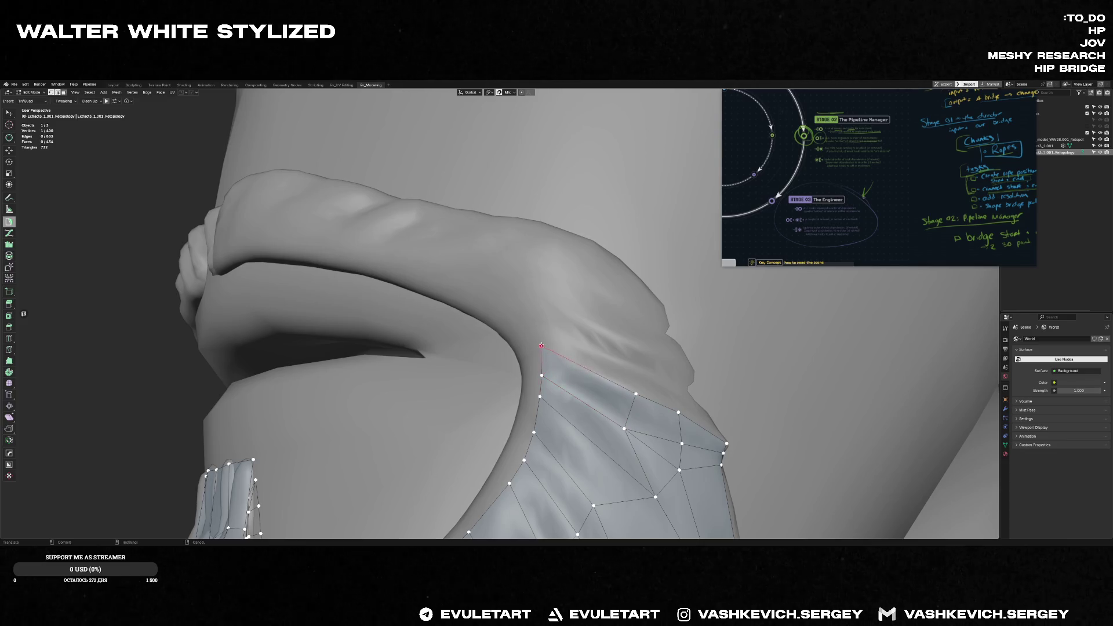
pyautogui.moveTo(562, 361); pyautogui.dragTo(572, 371, button='middle')
pyautogui.keyDown('ctrl'); pyautogui.click(548, 325); pyautogui.keyUp('ctrl')
pyautogui.keyDown('ctrl'); pyautogui.click(603, 363); pyautogui.keyUp('ctrl')
pyautogui.hotkey('ctrl', 'z')
pyautogui.hotkey('ctrl', 'z')
# - Place two vertices near the upper border and turn the triangle preview into a face
pyautogui.moveTo(611, 380); pyautogui.dragTo(697, 382, button='middle')
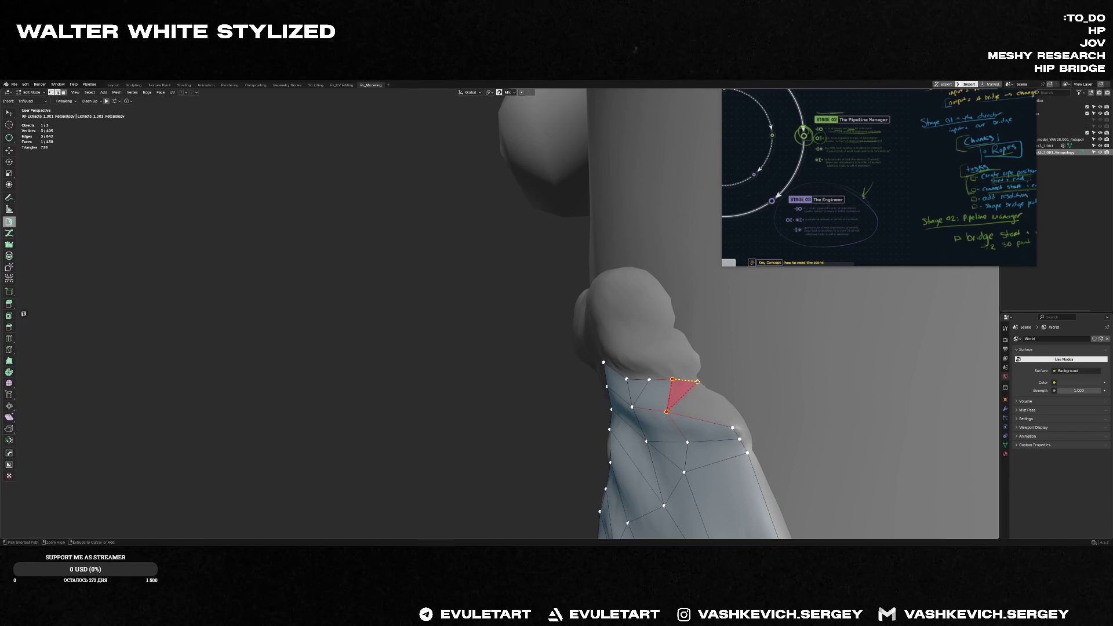
pyautogui.keyDown('ctrl'); pyautogui.click(697, 382); pyautogui.keyUp('ctrl')
pyautogui.keyDown('ctrl'); pyautogui.click(722, 397); pyautogui.keyUp('ctrl')
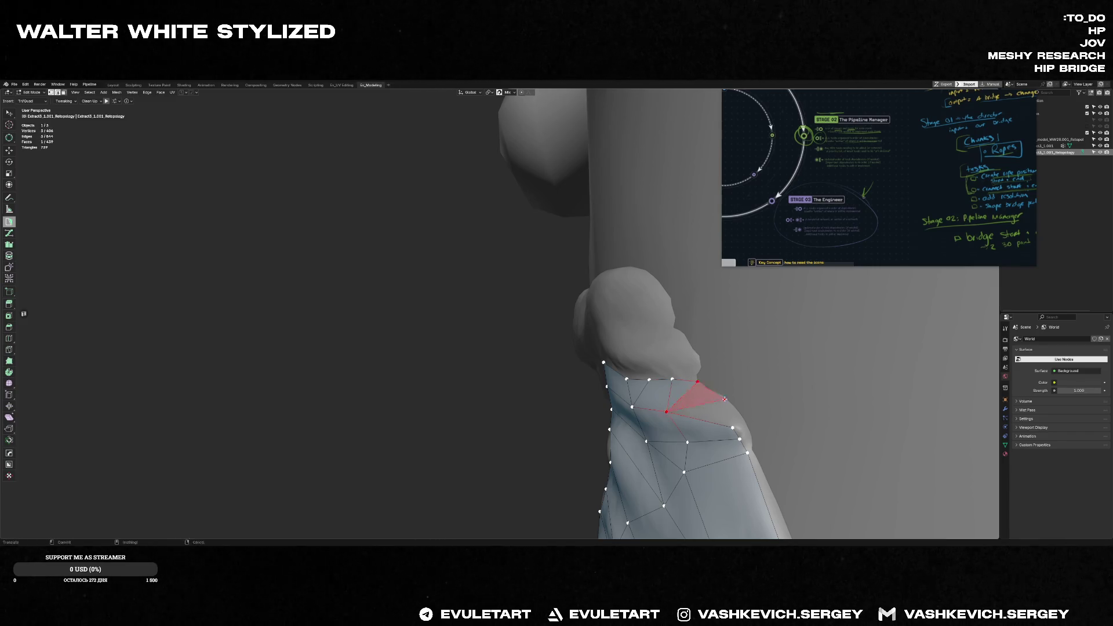
pyautogui.keyDown('ctrl'); pyautogui.moveTo(731, 426); pyautogui.dragTo(737, 426); pyautogui.keyUp('ctrl')
pyautogui.moveTo(739, 439); pyautogui.dragTo(561, 349, button='middle')
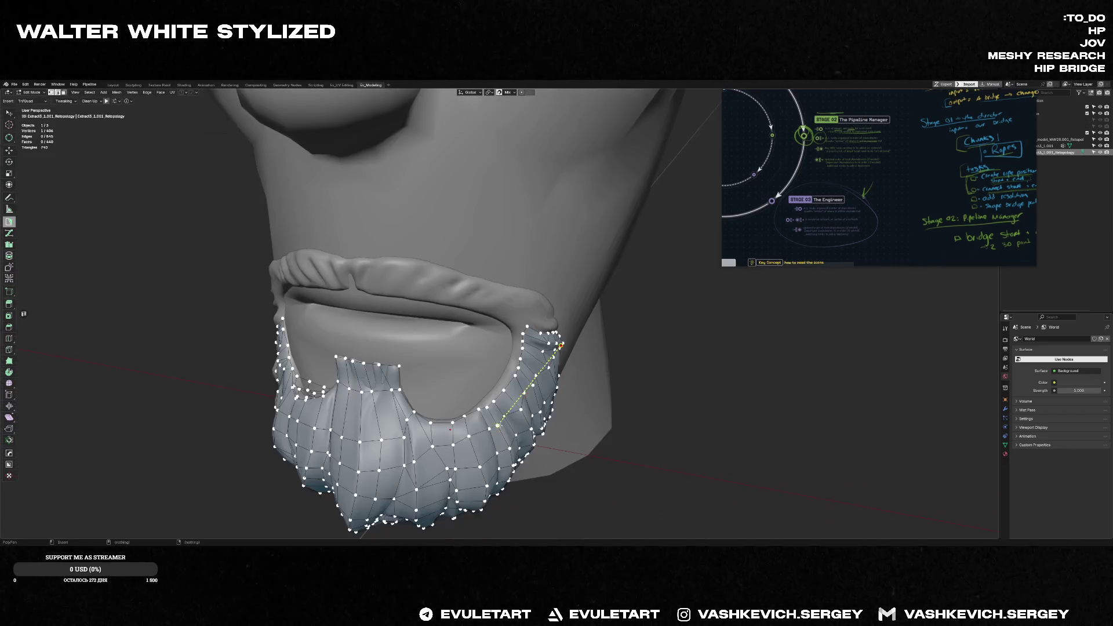
# - From a near-front view, grab the corner vertex with G and raise it toward the mustache's lower edge
pyautogui.moveTo(509, 375)
pyautogui.mouseDown(button='middle')
pyautogui.moveTo(515, 426)
pyautogui.moveTo(499, 435)
pyautogui.mouseUp(button='middle')
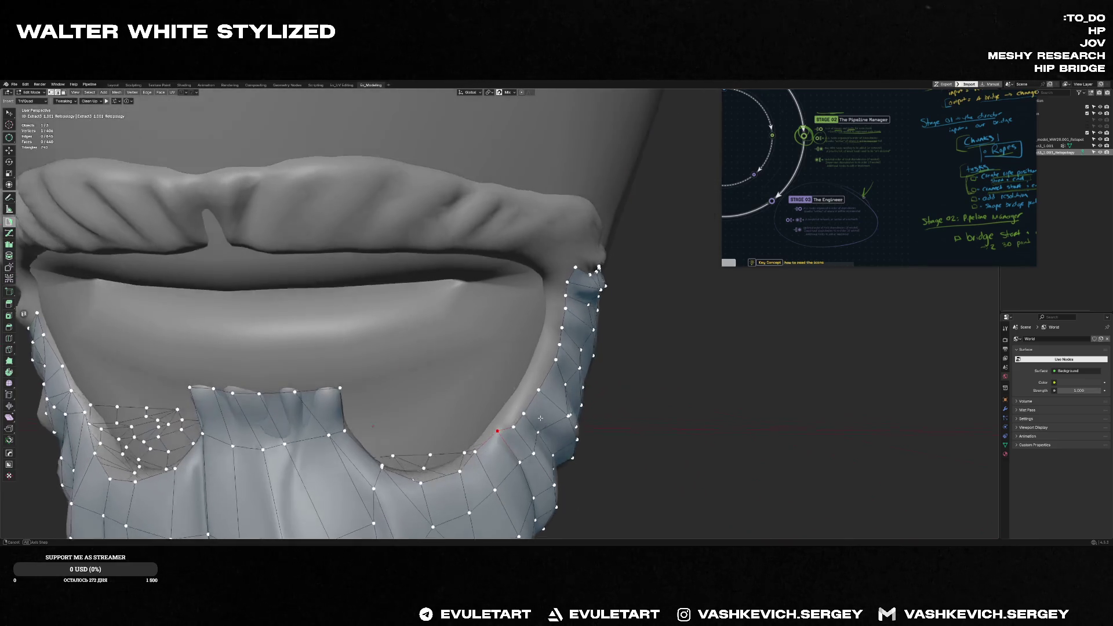
pyautogui.moveTo(452, 352); pyautogui.dragTo(370, 432, button='middle')
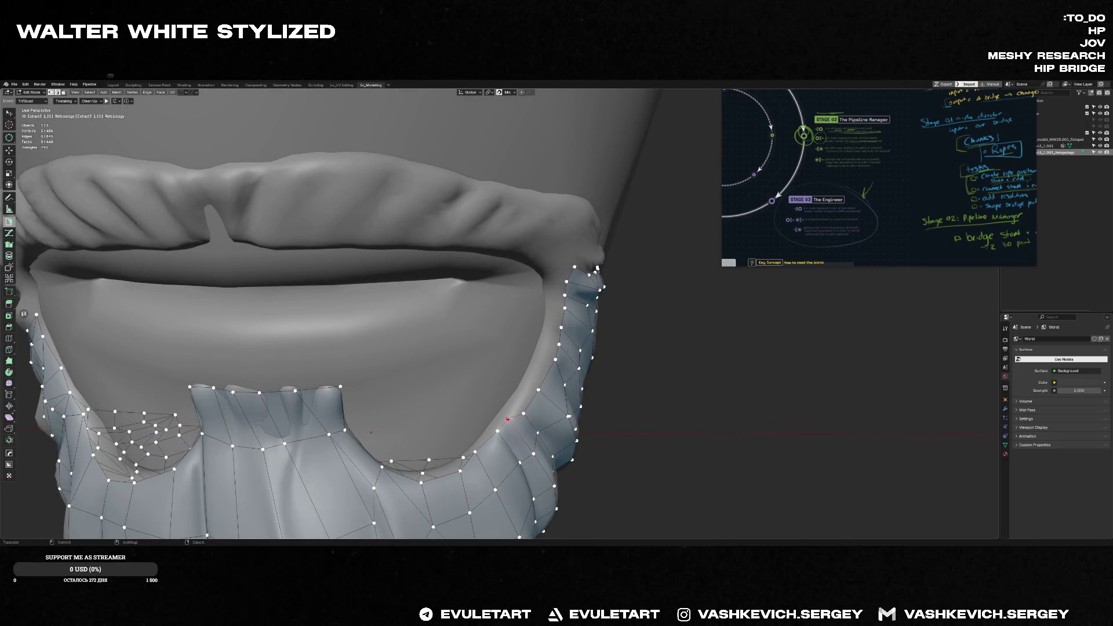
pyautogui.press('g')
pyautogui.press('g')
pyautogui.press('g')
pyautogui.click(561, 299)
pyautogui.press('g')
pyautogui.moveTo(572, 265); pyautogui.dragTo(612, 280, button='middle')
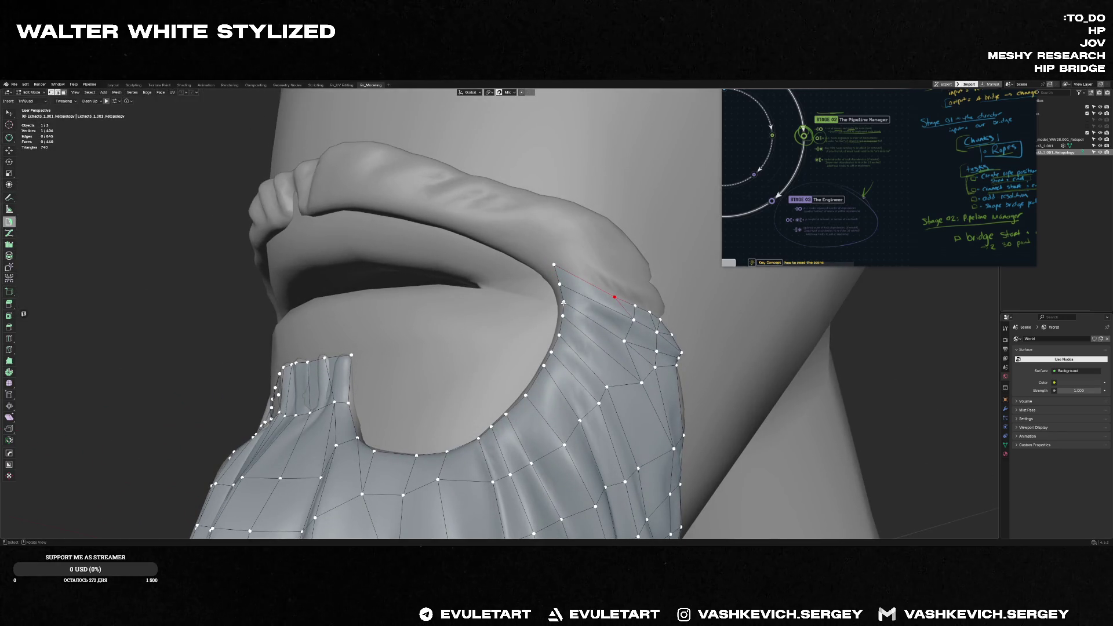
# - Insert and slide border vertices, then extend the first quad above the top border edge
pyautogui.keyDown('ctrl'); pyautogui.click(590, 296); pyautogui.keyUp('ctrl')
pyautogui.moveTo(591, 296); pyautogui.dragTo(590, 305, button='middle')
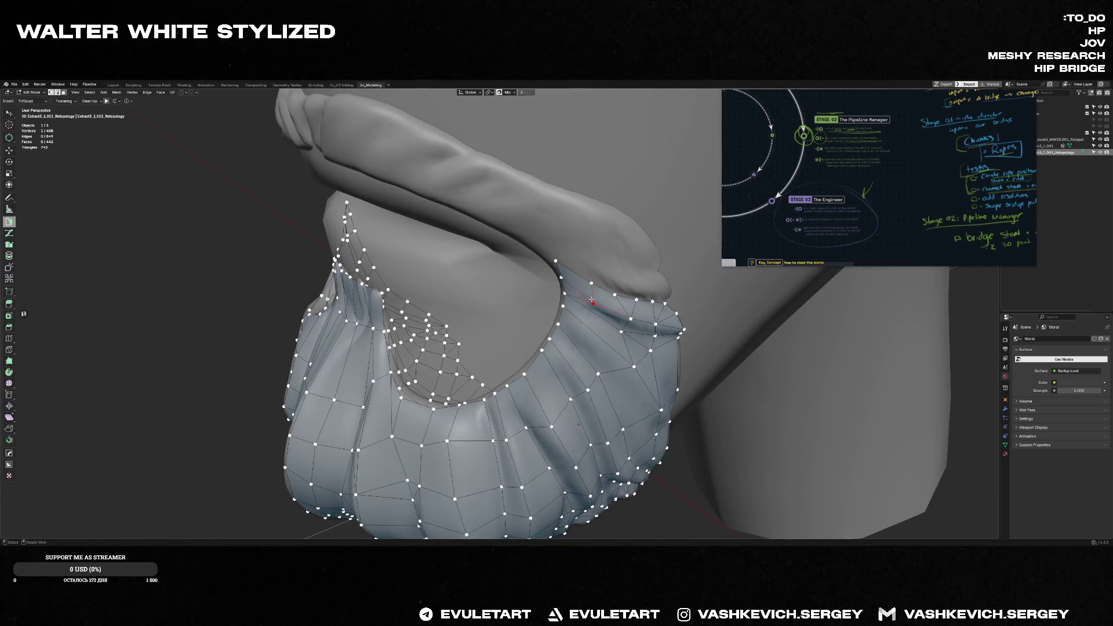
pyautogui.moveTo(592, 284); pyautogui.dragTo(590, 282)
pyautogui.moveTo(615, 294); pyautogui.dragTo(565, 270, button='middle')
pyautogui.moveTo(560, 259); pyautogui.dragTo(582, 272)
pyautogui.moveTo(547, 264)
pyautogui.mouseDown(button='middle')
pyautogui.moveTo(602, 262)
pyautogui.moveTo(582, 258)
pyautogui.mouseUp(button='middle')
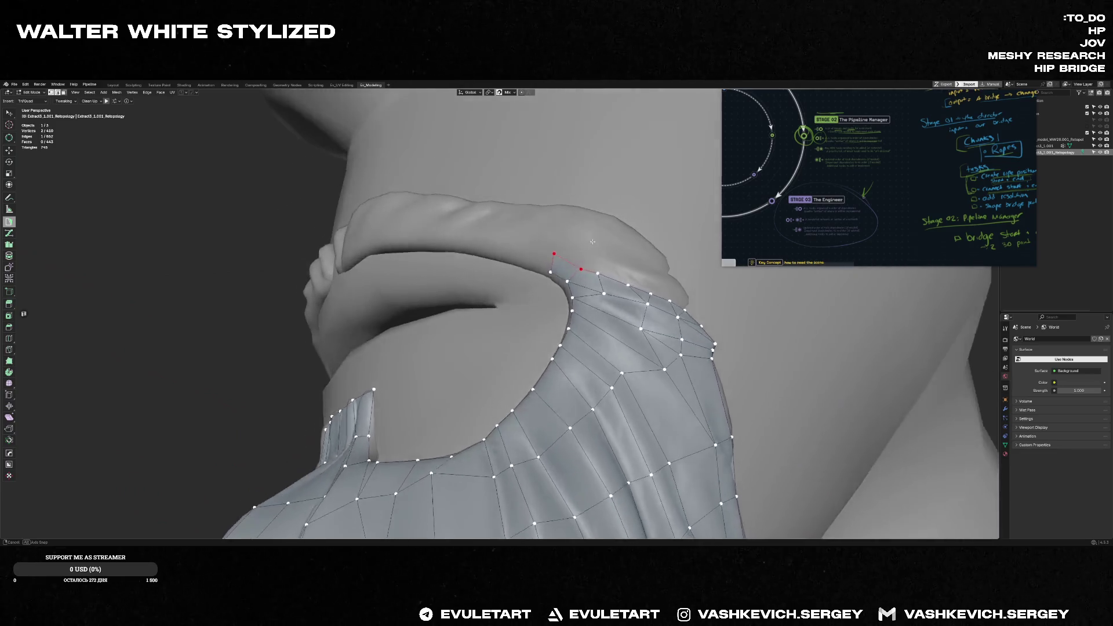
pyautogui.keyDown('ctrl'); pyautogui.moveTo(601, 272); pyautogui.dragTo(629, 277); pyautogui.keyUp('ctrl')
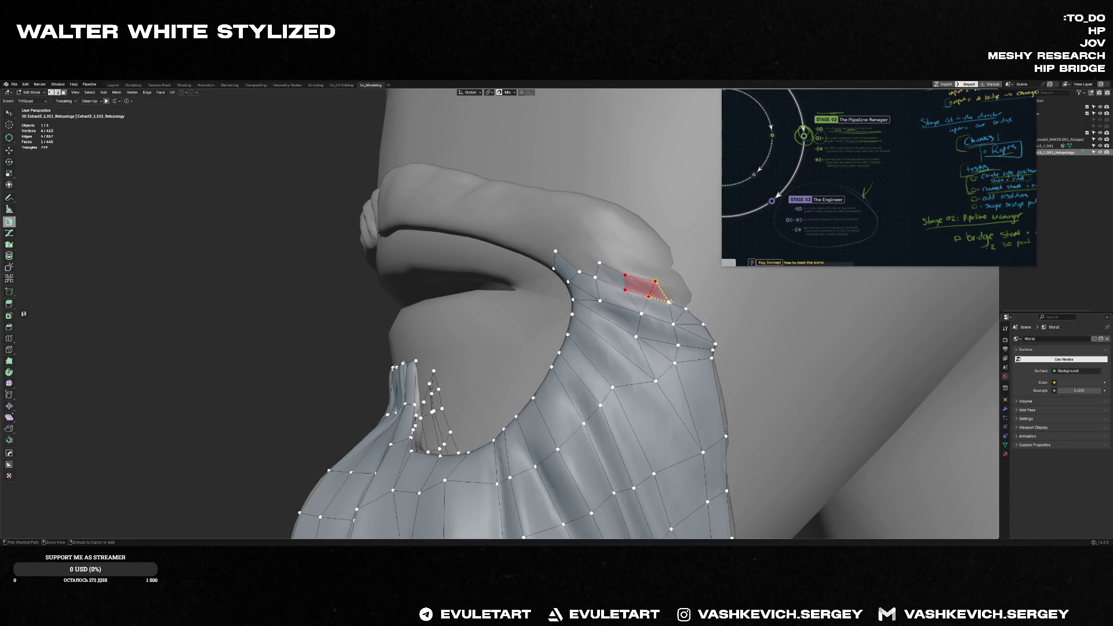
pyautogui.moveTo(672, 286); pyautogui.dragTo(691, 286, button='middle')
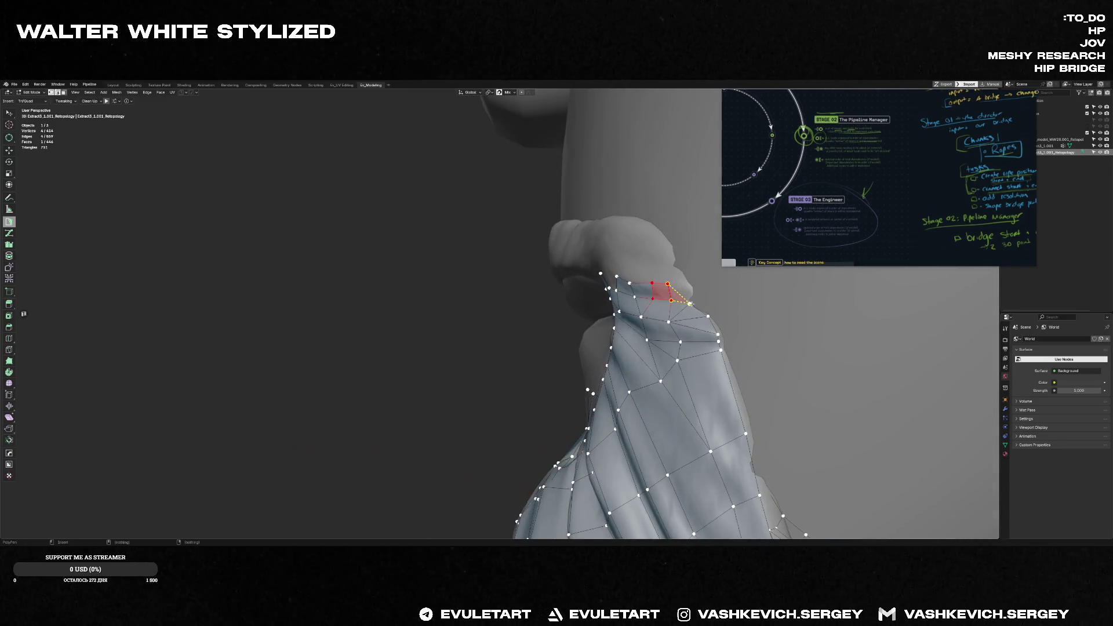
pyautogui.click(680, 288)
# - Add a row of faces along the top border wrapping up toward the mustache corner
pyautogui.moveTo(666, 285); pyautogui.dragTo(670, 264, button='middle')
pyautogui.keyDown('ctrl'); pyautogui.click(676, 266); pyautogui.keyUp('ctrl')
pyautogui.keyDown('ctrl'); pyautogui.click(645, 281); pyautogui.keyUp('ctrl')
pyautogui.keyDown('ctrl'); pyautogui.click(644, 259); pyautogui.keyUp('ctrl')
pyautogui.moveTo(642, 261); pyautogui.dragTo(609, 252, button='middle')
pyautogui.keyDown('ctrl'); pyautogui.click(602, 248); pyautogui.keyUp('ctrl')
pyautogui.keyDown('ctrl'); pyautogui.click(576, 265); pyautogui.keyUp('ctrl')
pyautogui.moveTo(577, 251)
pyautogui.mouseDown(button='middle')
pyautogui.moveTo(560, 304)
pyautogui.moveTo(522, 322)
pyautogui.moveTo(464, 311)
pyautogui.moveTo(435, 274)
pyautogui.moveTo(409, 265)
pyautogui.mouseUp(button='middle')
# - Extend a quad strip along the mustache's lower edge out to the central notch above the lips
pyautogui.keyDown('ctrl'); pyautogui.click(445, 296); pyautogui.keyUp('ctrl')
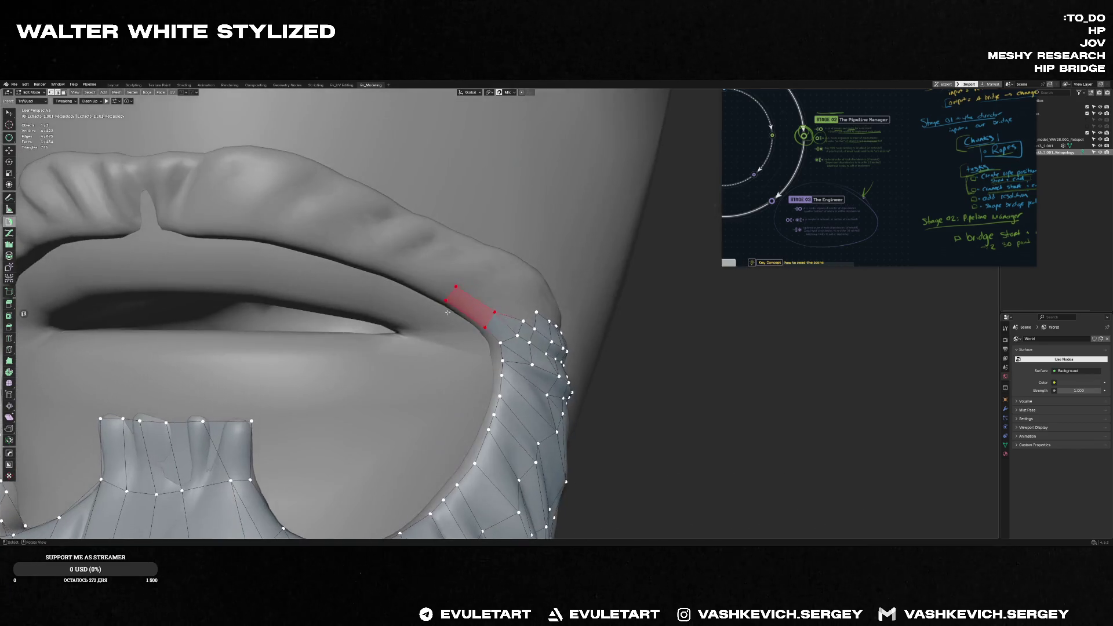
pyautogui.keyDown('ctrl'); pyautogui.click(338, 245); pyautogui.keyUp('ctrl')
pyautogui.keyDown('ctrl'); pyautogui.click(274, 240); pyautogui.keyUp('ctrl')
pyautogui.keyDown('ctrl'); pyautogui.click(187, 233); pyautogui.keyUp('ctrl')
pyautogui.moveTo(187, 233)
pyautogui.mouseDown(button='middle')
pyautogui.moveTo(215, 207)
pyautogui.moveTo(270, 256)
pyautogui.mouseUp(button='middle')
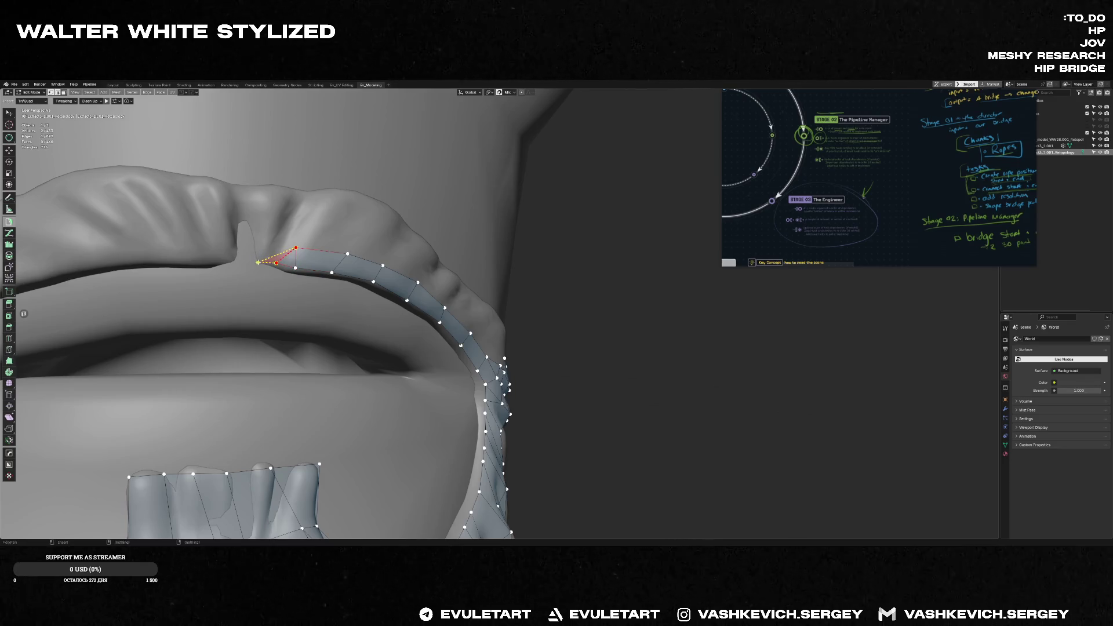
pyautogui.keyDown('ctrl'); pyautogui.click(269, 252); pyautogui.keyUp('ctrl')
pyautogui.moveTo(268, 251); pyautogui.dragTo(301, 243, button='middle')
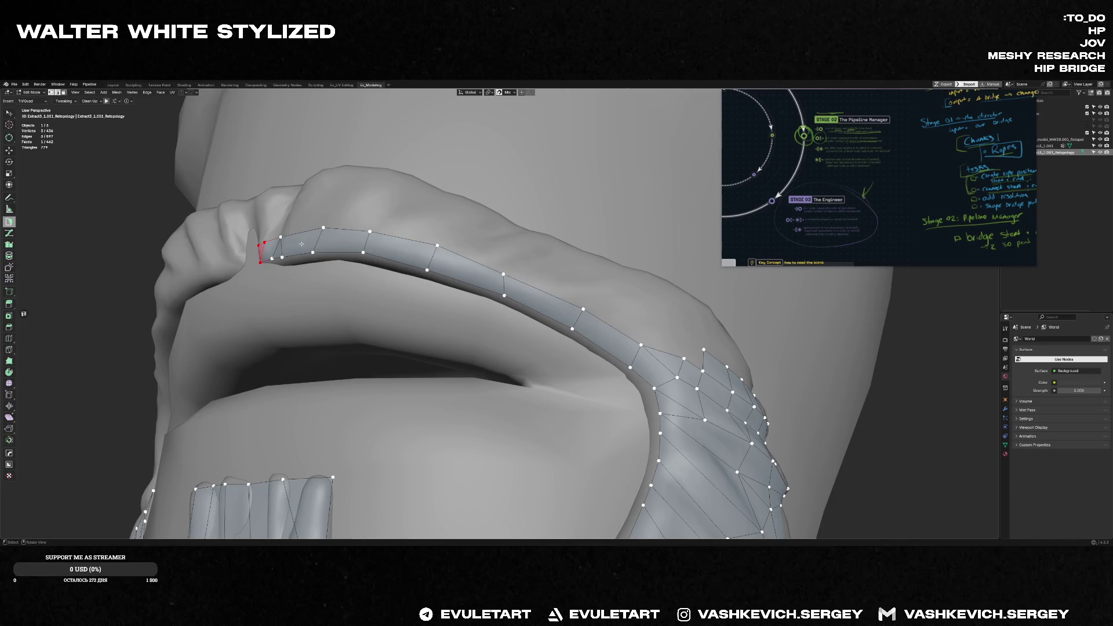
pyautogui.moveTo(358, 223)
pyautogui.mouseDown(button='middle')
pyautogui.moveTo(425, 257)
pyautogui.moveTo(449, 251)
pyautogui.moveTo(628, 300)
pyautogui.moveTo(565, 351)
pyautogui.moveTo(409, 340)
pyautogui.mouseUp(button='middle')
pyautogui.scroll(-3, 440, 249)
pyautogui.scroll(-5, 519, 327)
pyautogui.scroll(5, 410, 341)
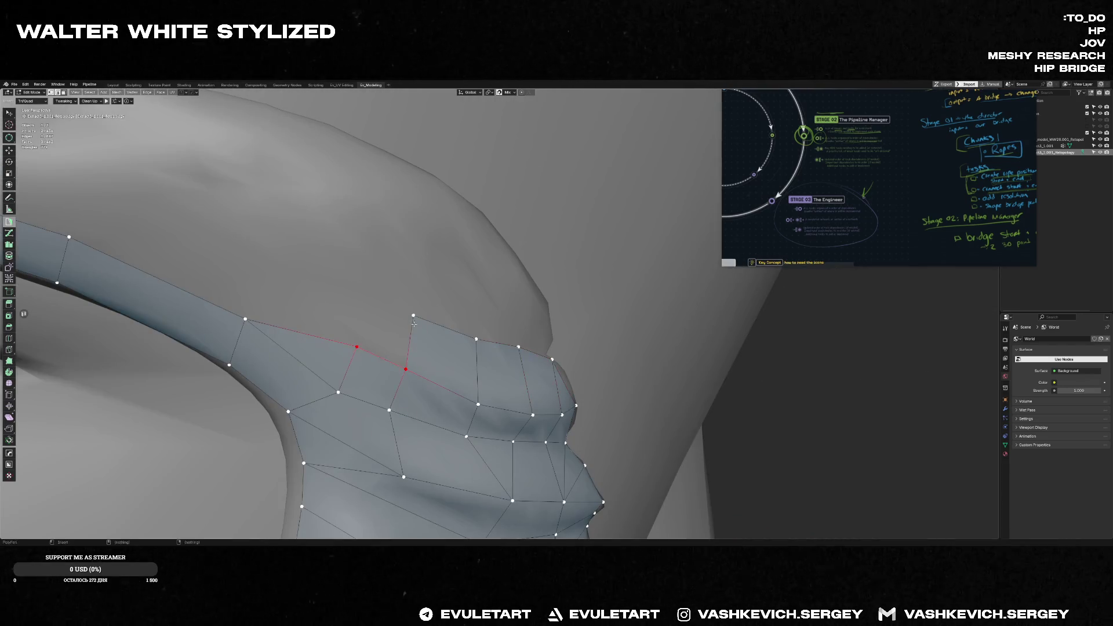
# - Slide a vertex along the mustache, bridge the joint gap with two triangles and merge them into a quad
pyautogui.moveTo(413, 316); pyautogui.dragTo(241, 321)
pyautogui.scroll(-8, 354, 319)
pyautogui.moveTo(354, 319); pyautogui.dragTo(522, 366, button='middle')
pyautogui.scroll(8, 602, 400)
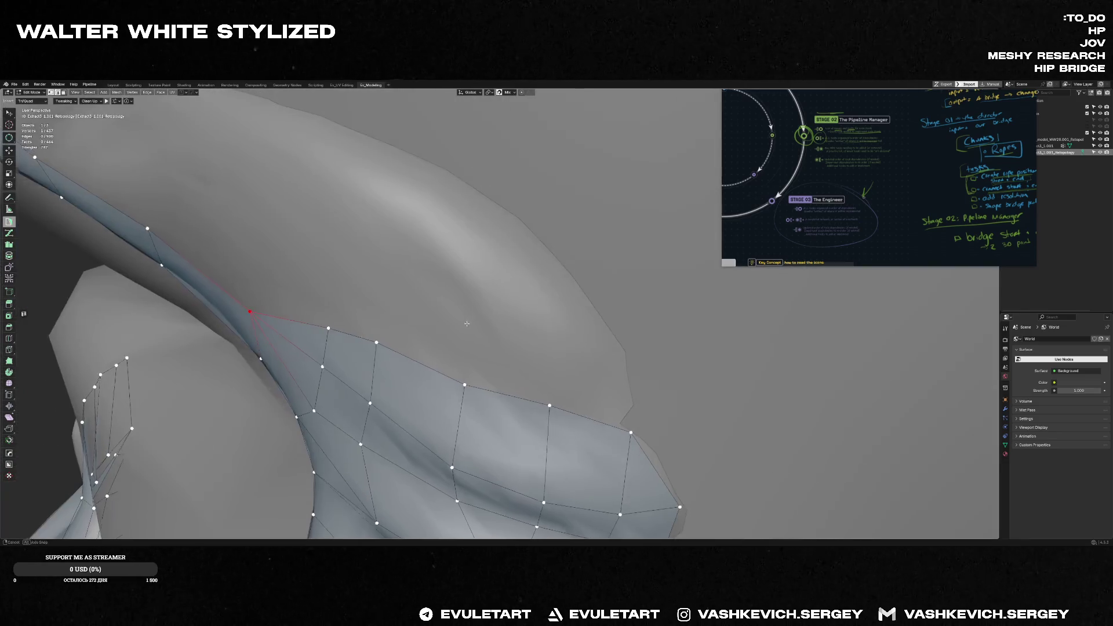
pyautogui.scroll(-6, 603, 401)
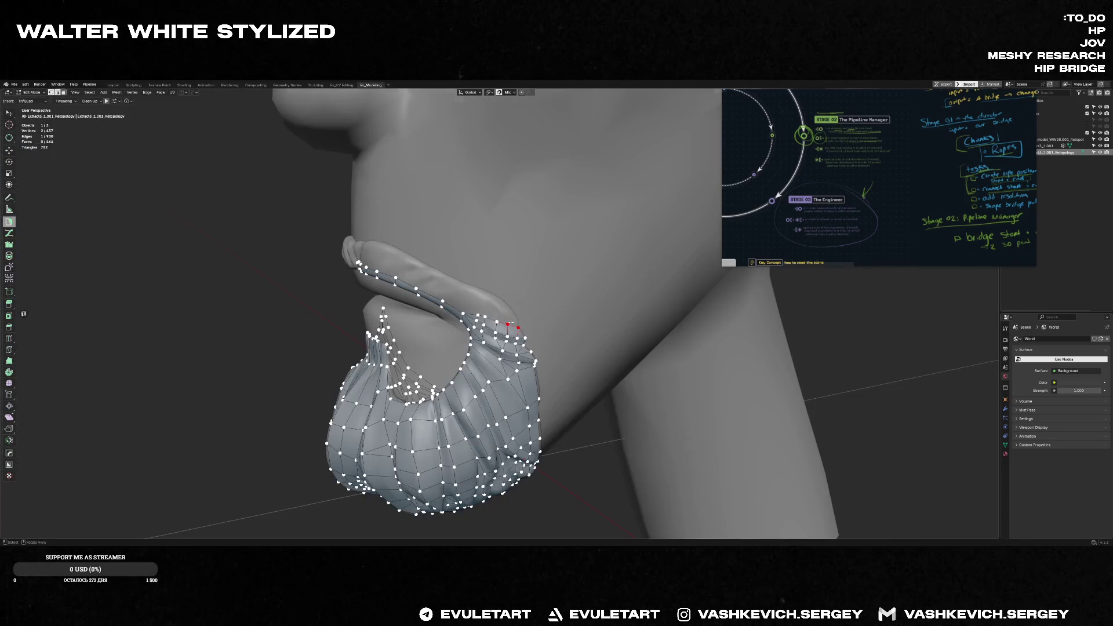
pyautogui.scroll(5, 510, 322)
pyautogui.press('f')
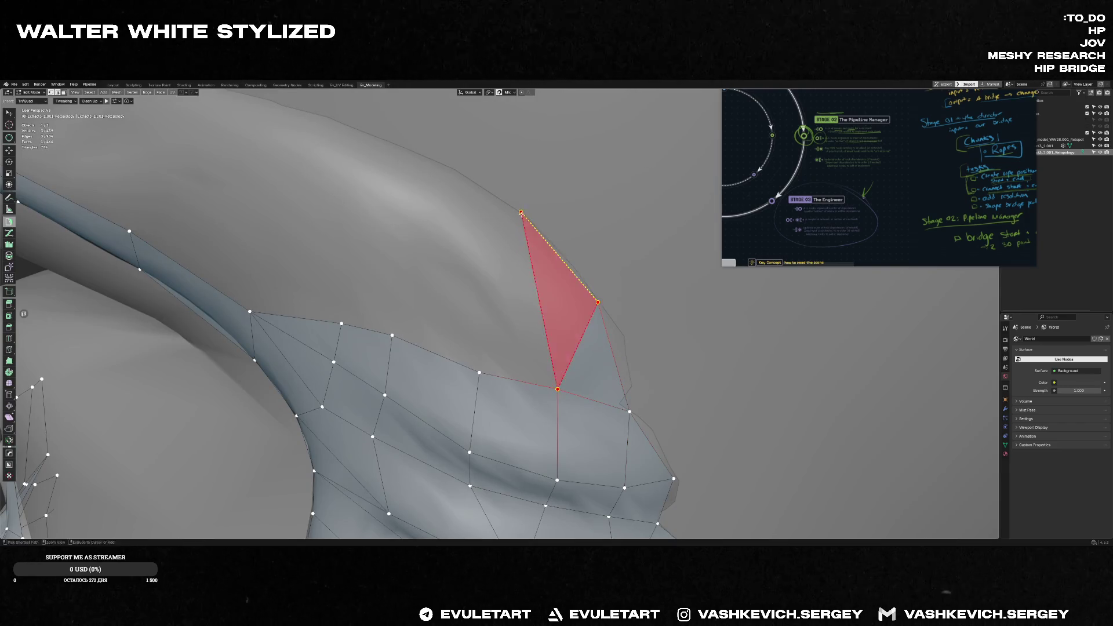
pyautogui.click(521, 212)
pyautogui.press('Escape')
pyautogui.click(454, 172)
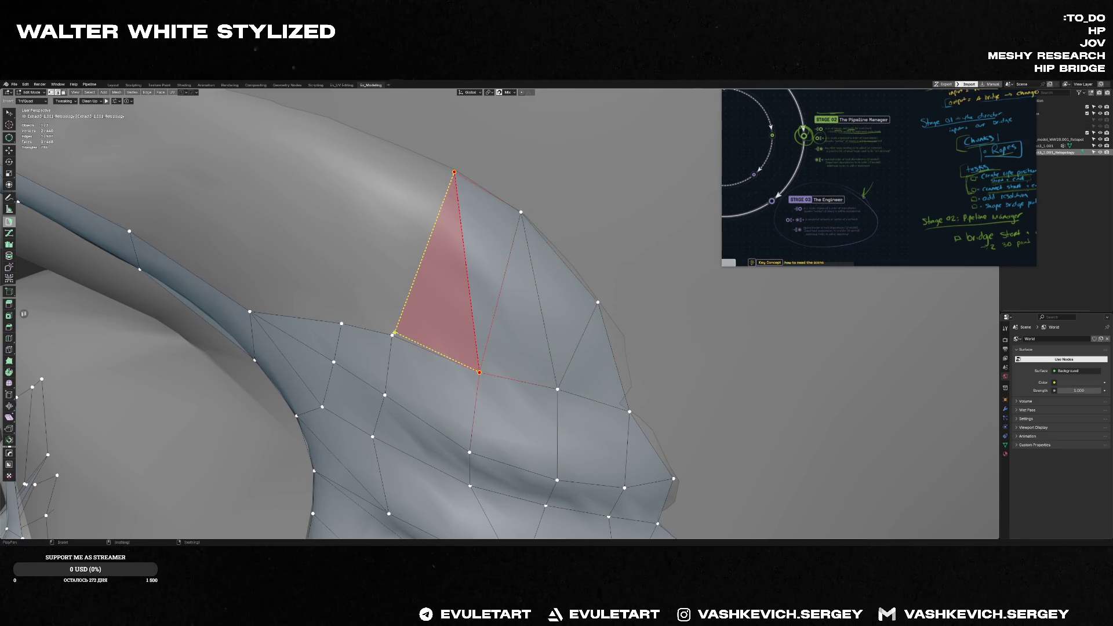
pyautogui.scroll(-10, 426, 279)
pyautogui.scroll(4, 439, 272)
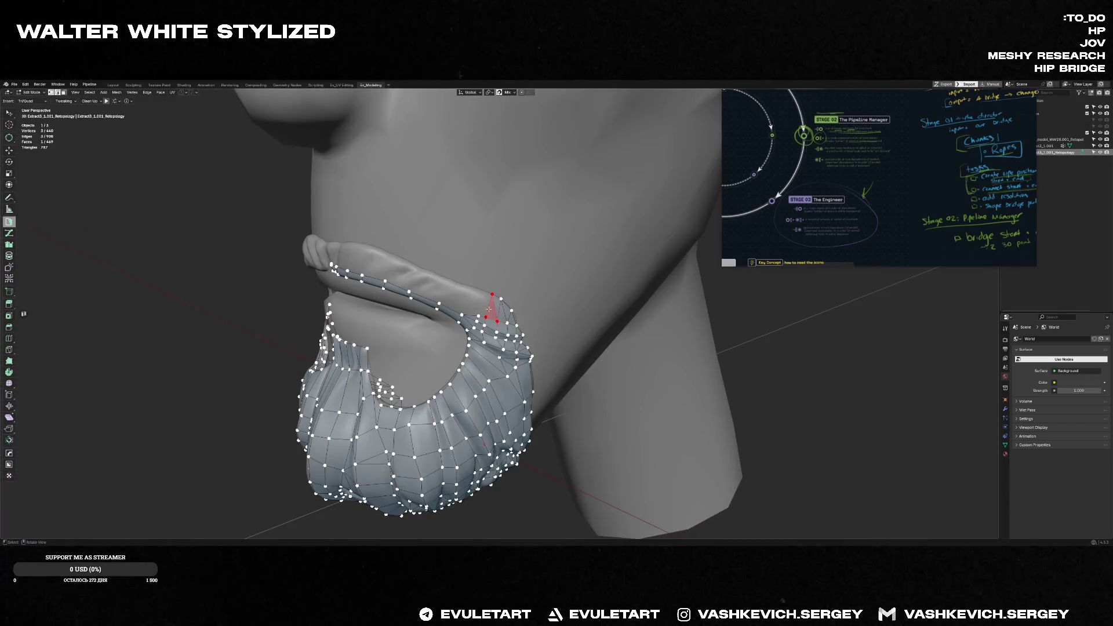
pyautogui.scroll(5, 489, 309)
pyautogui.press('f')
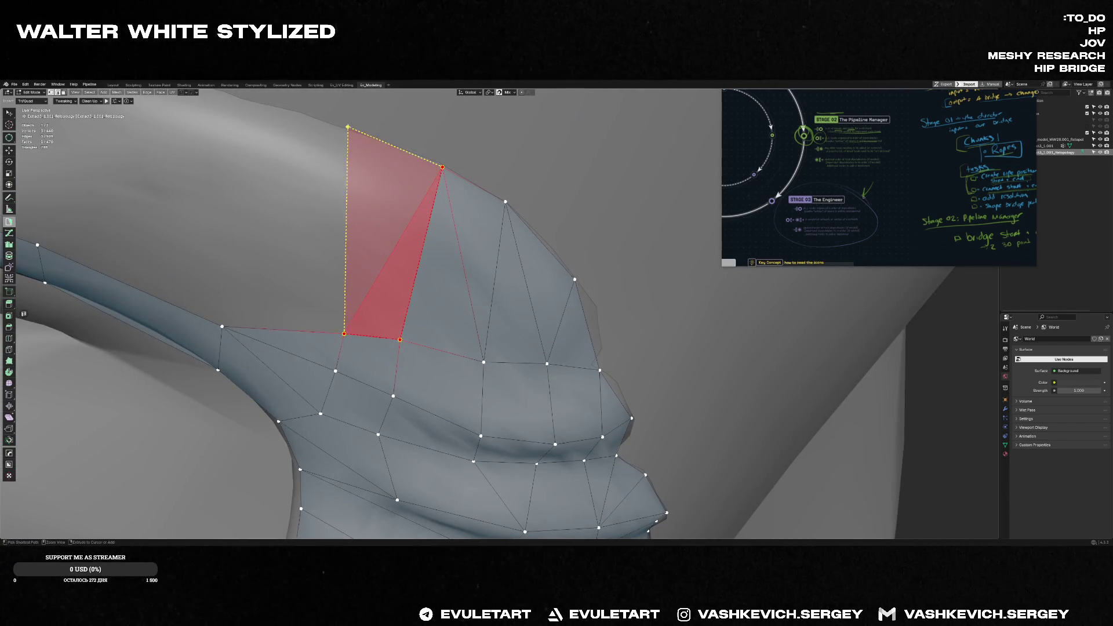
pyautogui.scroll(-5, 436, 259)
pyautogui.scroll(2, 437, 259)
pyautogui.scroll(2, 437, 260)
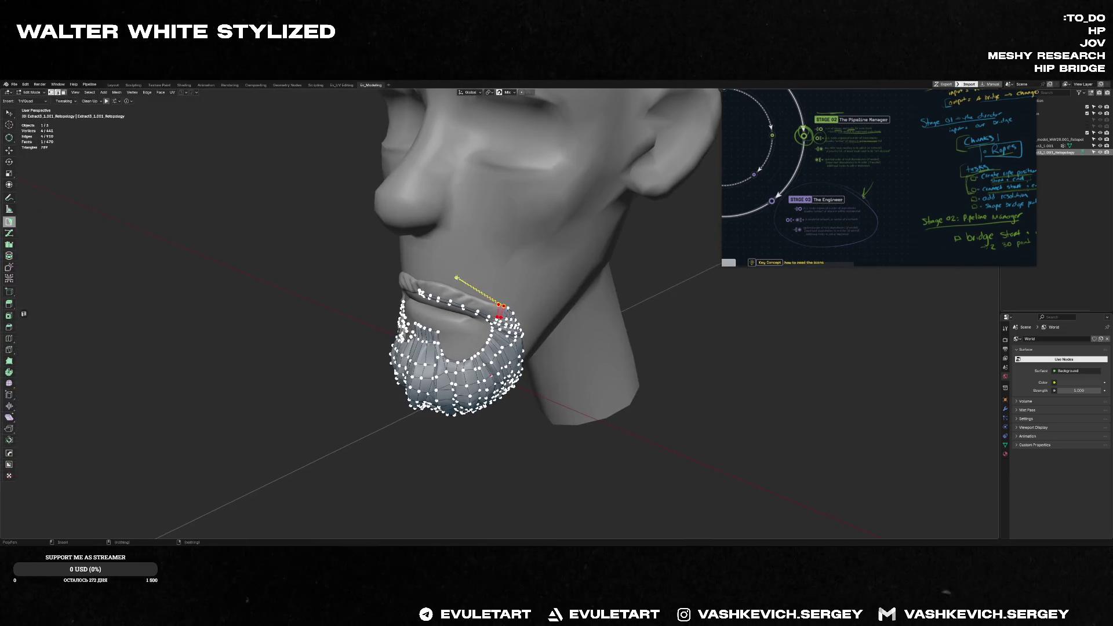
pyautogui.scroll(3, 452, 295)
pyautogui.scroll(-1, 468, 322)
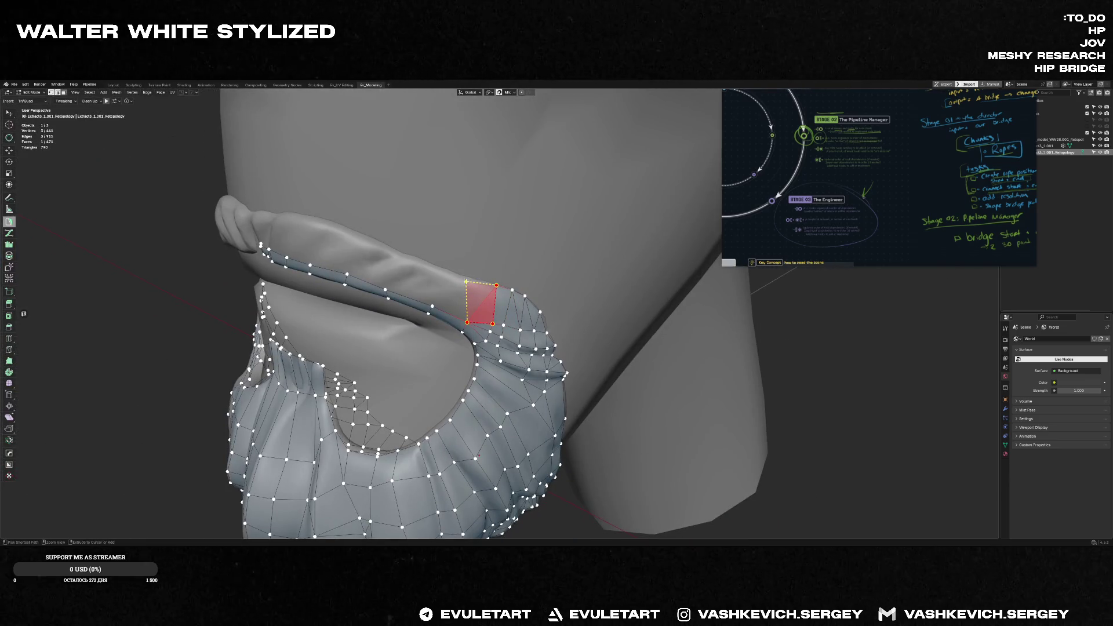
# - Extrude new Poly Build quads off the mustache strip's edge to bridge the central notch
pyautogui.moveTo(463, 291); pyautogui.dragTo(432, 306)
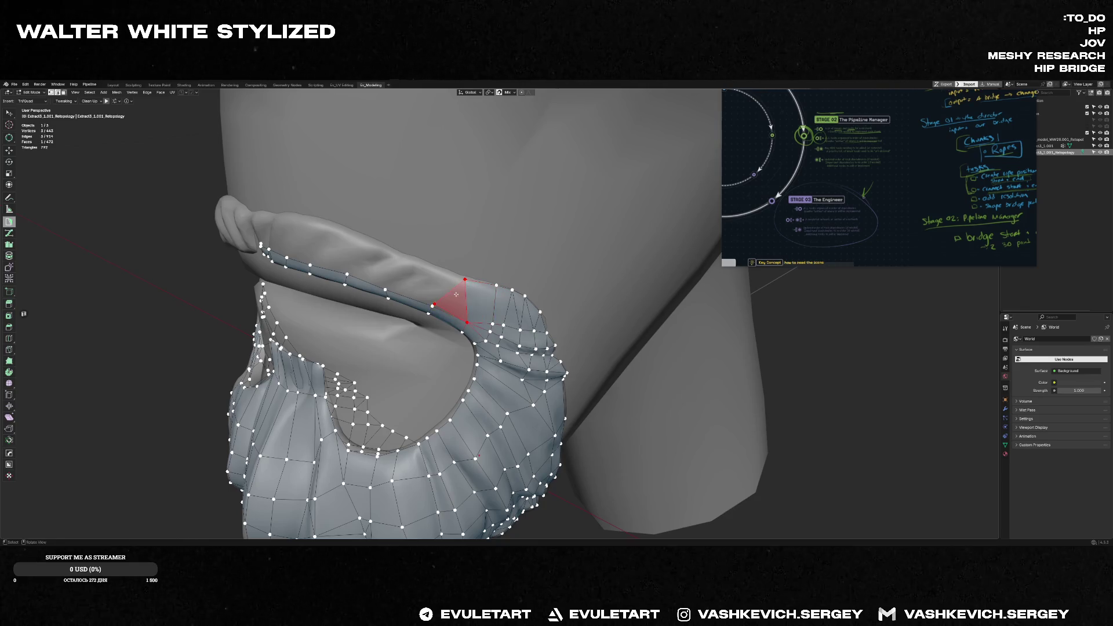
pyautogui.press('ctrl')
pyautogui.keyDown('ctrl'); pyautogui.moveTo(434, 287); pyautogui.dragTo(374, 278); pyautogui.keyUp('ctrl')
pyautogui.press('ctrl')
pyautogui.moveTo(362, 237); pyautogui.dragTo(425, 317, button='middle')
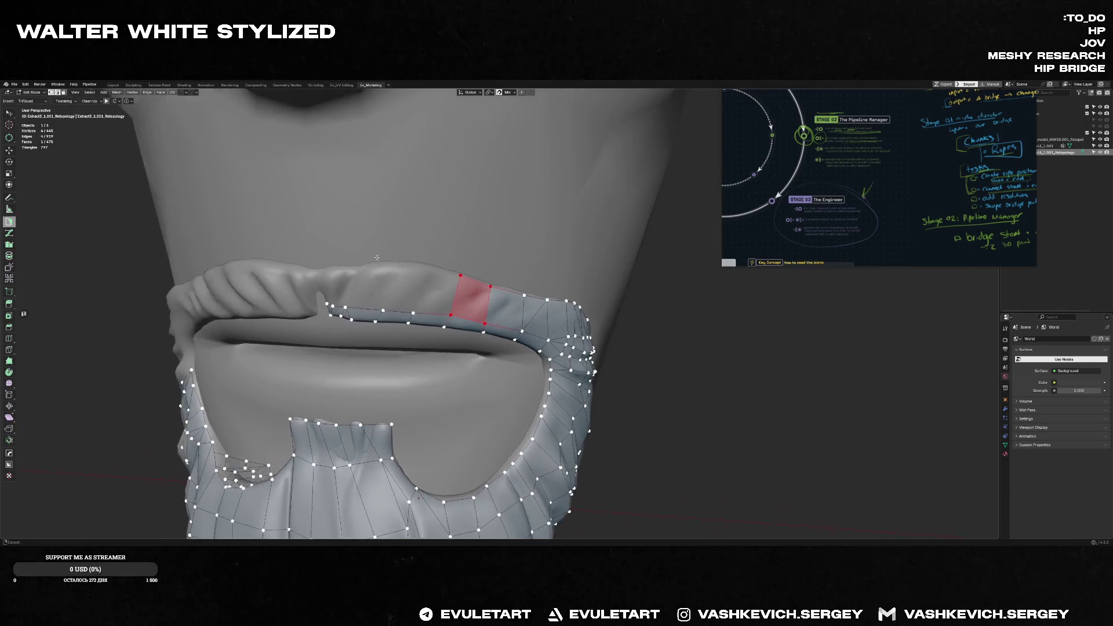
pyautogui.keyDown('ctrl'); pyautogui.click(427, 269); pyautogui.keyUp('ctrl')
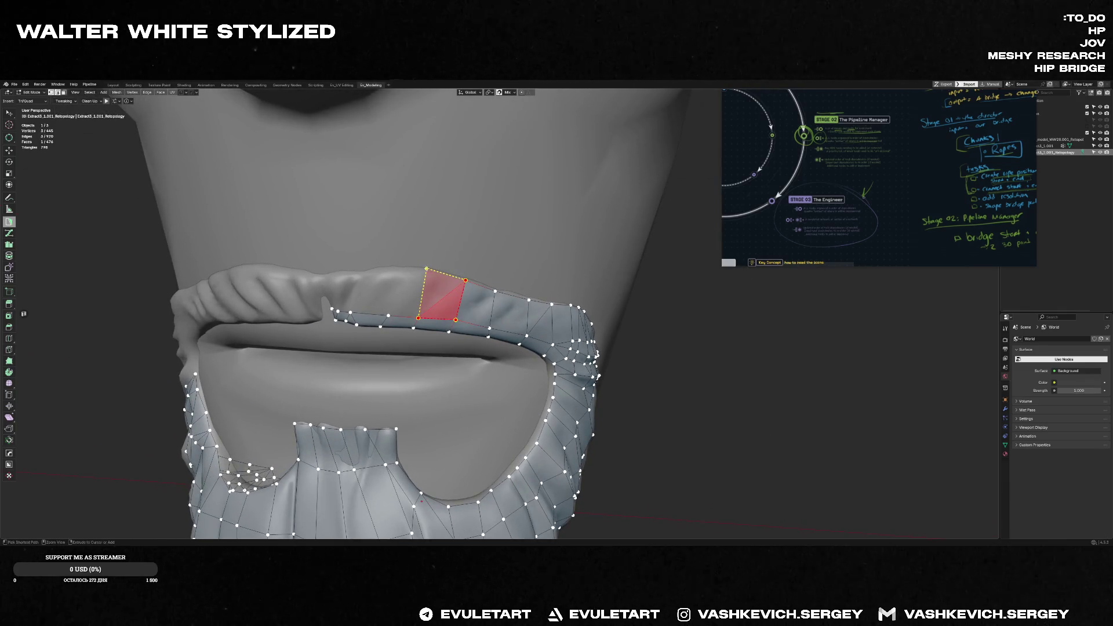
pyautogui.moveTo(399, 289); pyautogui.dragTo(354, 315, button='middle')
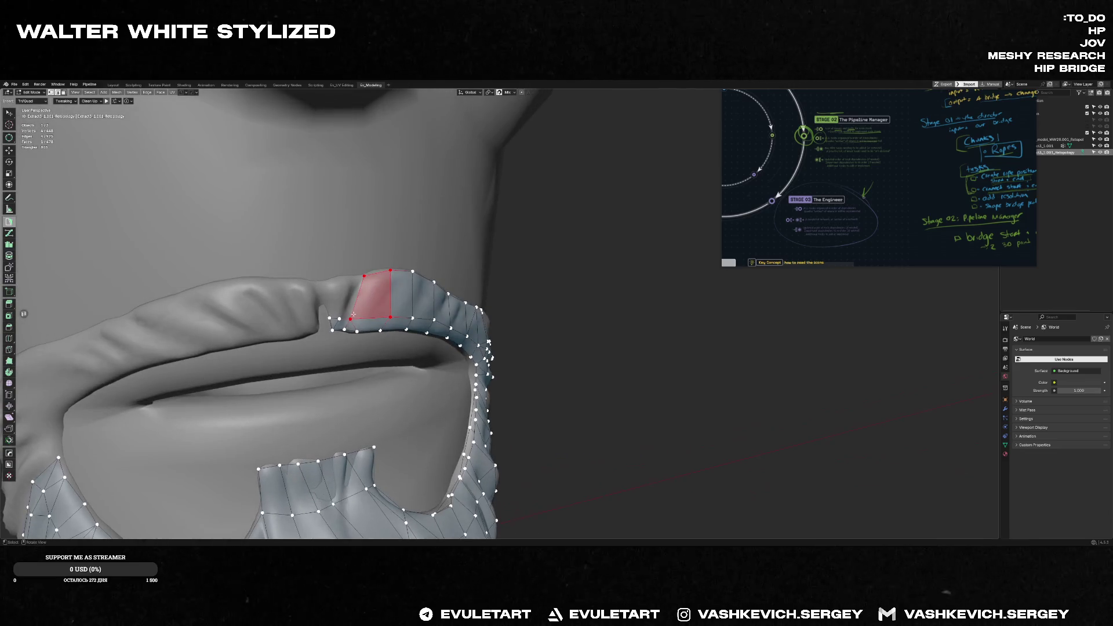
pyautogui.click(340, 319)
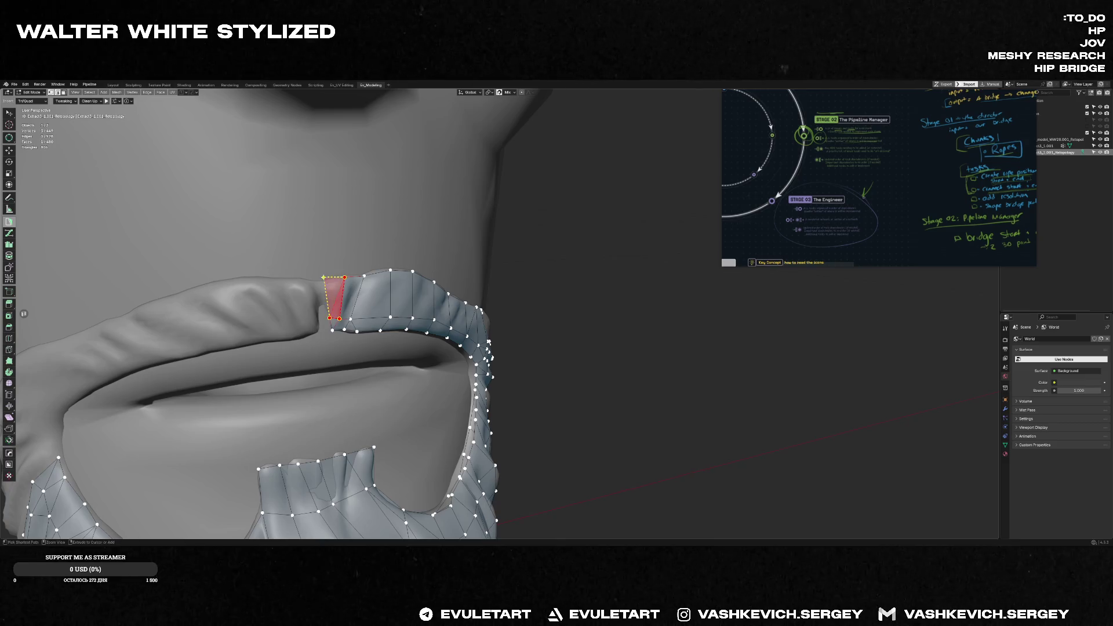
# - Commit faces at the strip end beside the beard and begin vertices on the mustache's other half
pyautogui.moveTo(320, 283)
pyautogui.mouseDown(button='middle')
pyautogui.moveTo(333, 311)
pyautogui.moveTo(327, 304)
pyautogui.mouseUp(button='middle')
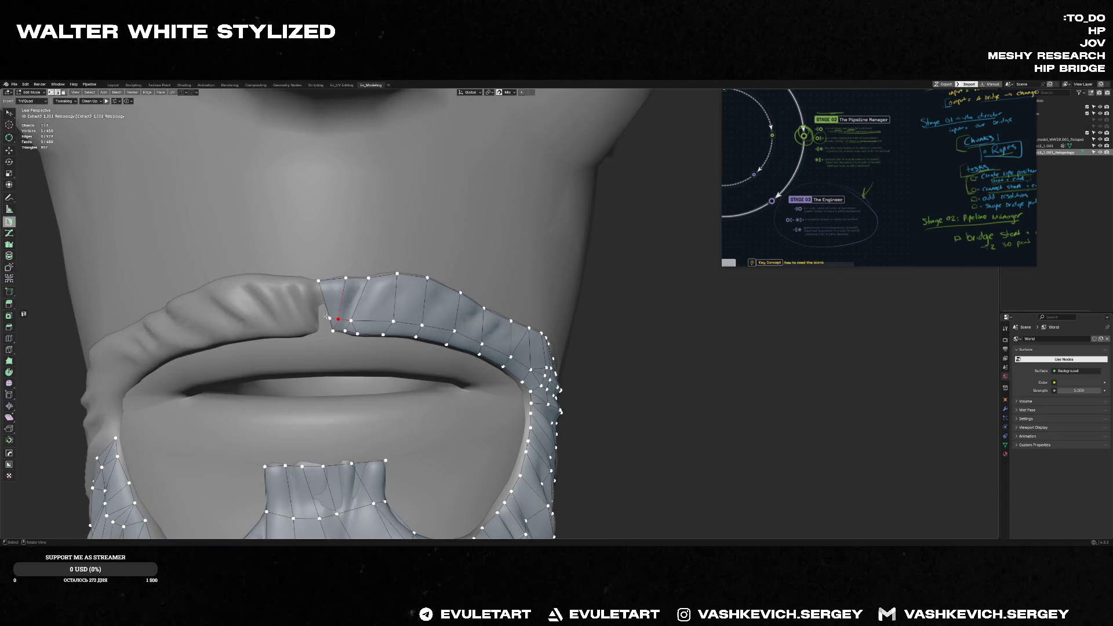
pyautogui.keyDown('ctrl'); pyautogui.click(316, 303); pyautogui.keyUp('ctrl')
pyautogui.keyDown('ctrl'); pyautogui.click(300, 280); pyautogui.keyUp('ctrl')
pyautogui.keyDown('ctrl'); pyautogui.click(305, 318); pyautogui.keyUp('ctrl')
pyautogui.moveTo(284, 334); pyautogui.dragTo(282, 323, button='middle')
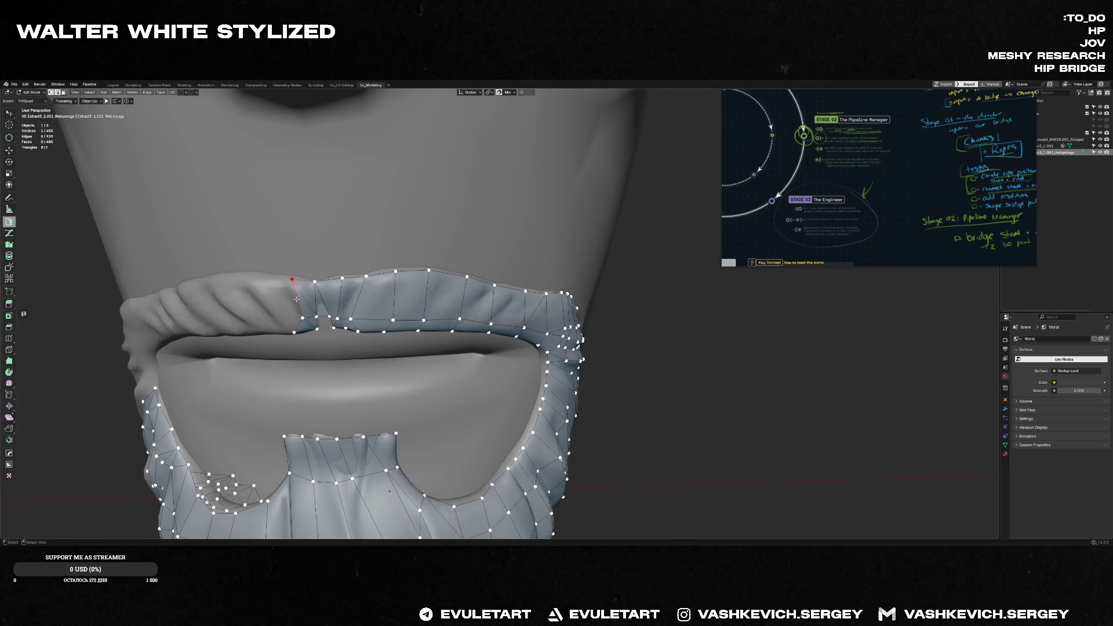
# - Add a triangle at the mouth corner linking the beard edge up toward the mustache, nudging its vertex into place
pyautogui.keyDown('ctrl'); pyautogui.click(272, 279); pyautogui.keyUp('ctrl')
pyautogui.click(302, 319)
pyautogui.keyDown('ctrl'); pyautogui.click(277, 318); pyautogui.keyUp('ctrl')
pyautogui.moveTo(245, 278); pyautogui.dragTo(291, 301, button='middle')
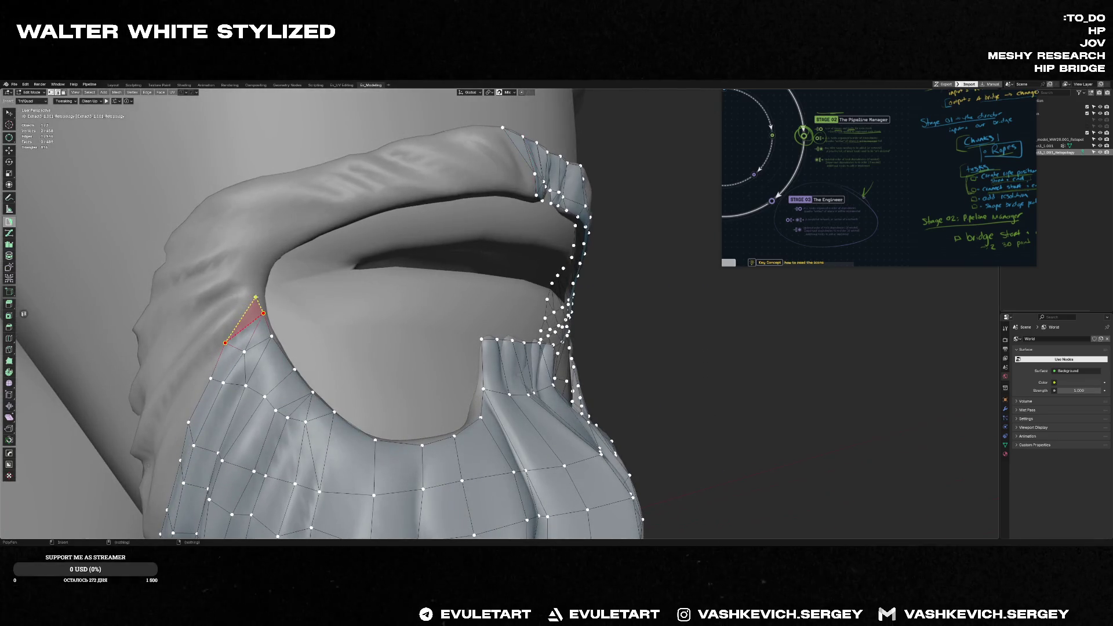
pyautogui.keyDown('ctrl'); pyautogui.click(257, 298); pyautogui.keyUp('ctrl')
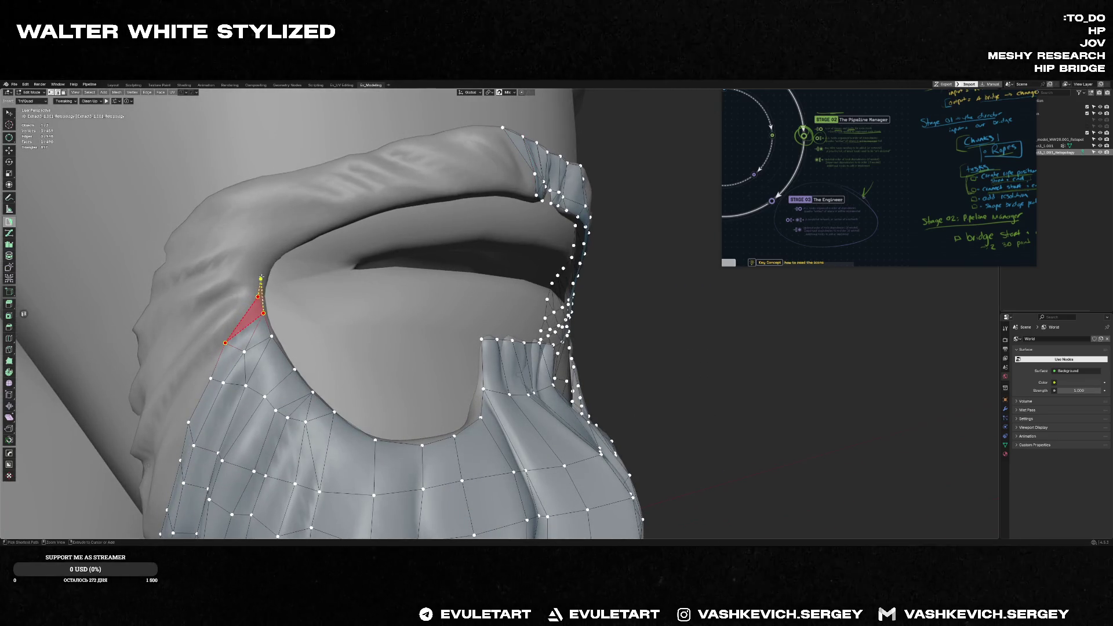
pyautogui.press('g')
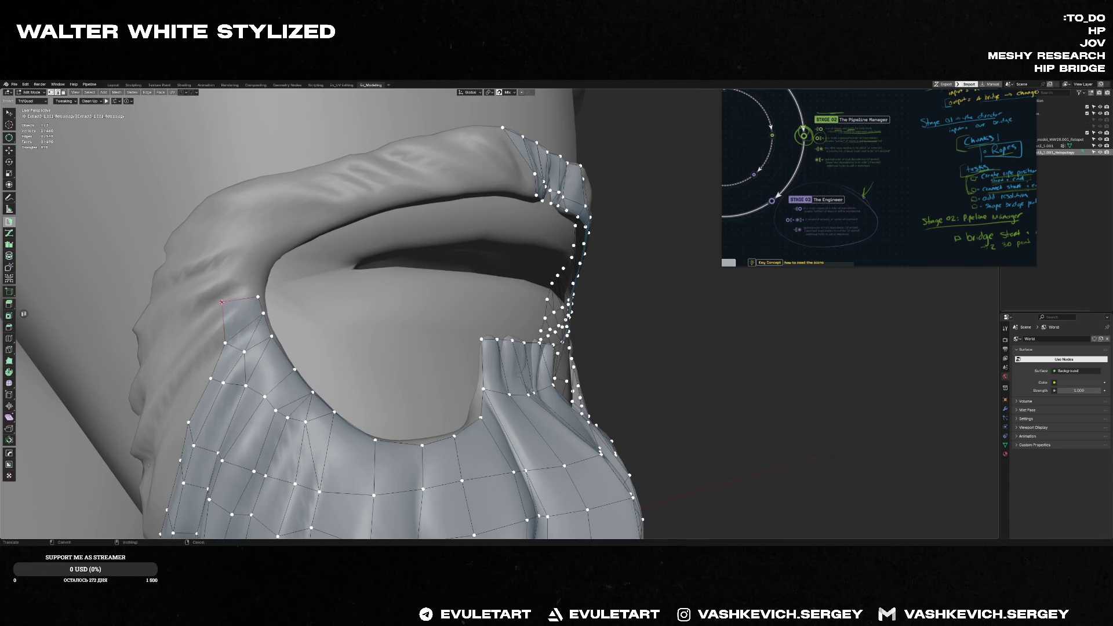
pyautogui.scroll(-3, 224, 300)
pyautogui.scroll(-8, 232, 298)
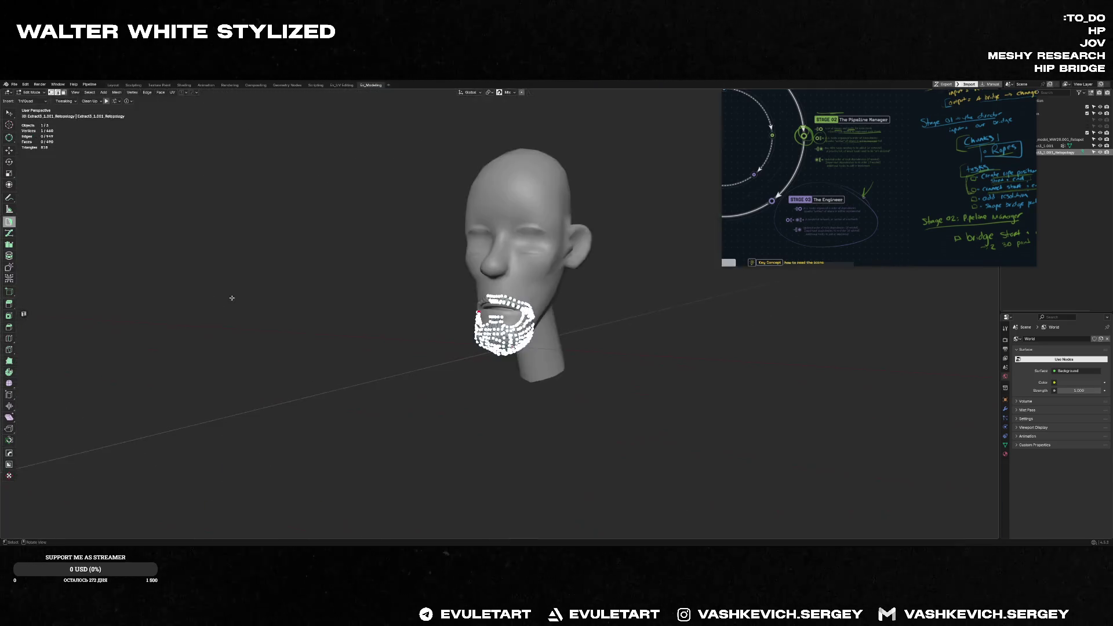
pyautogui.scroll(8, 231, 299)
pyautogui.moveTo(231, 298); pyautogui.dragTo(441, 293, button='middle')
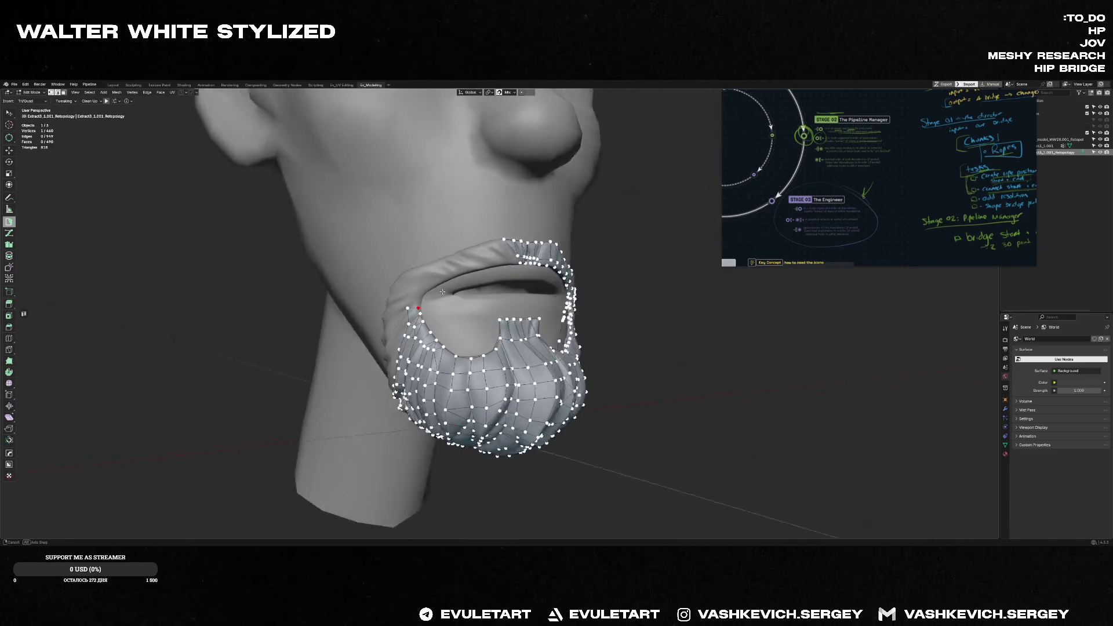
pyautogui.scroll(4, 443, 291)
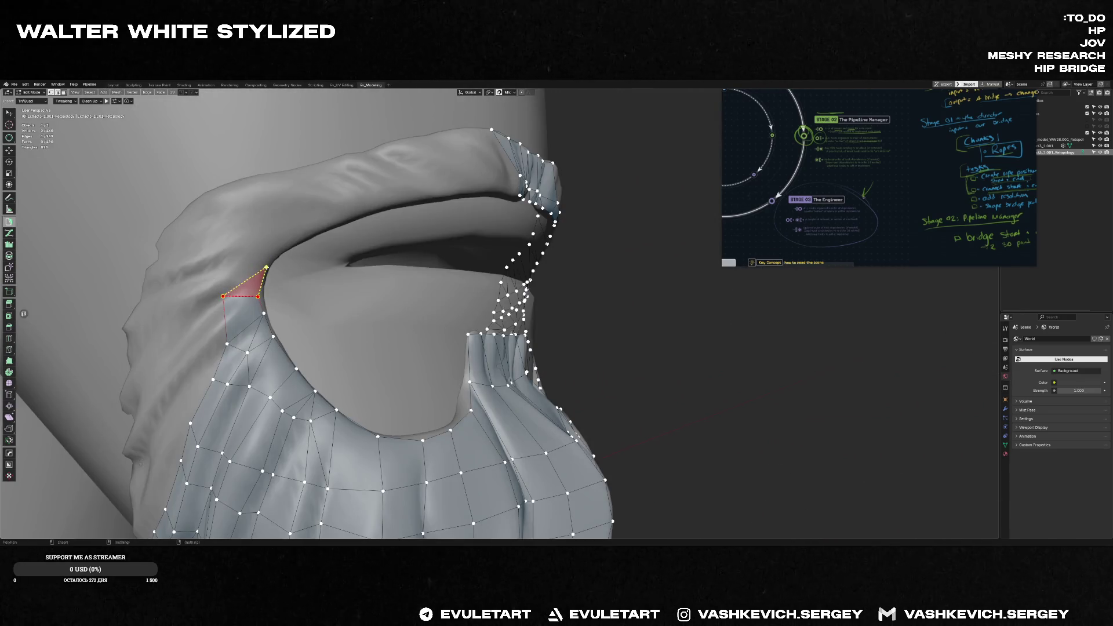
# - Build a Poly Build quad strip upward along the mustache's side to its end
pyautogui.keyDown('ctrl'); pyautogui.click(245, 248); pyautogui.keyUp('ctrl')
pyautogui.keyDown('ctrl'); pyautogui.click(267, 266); pyautogui.keyUp('ctrl')
pyautogui.keyDown('ctrl'); pyautogui.click(294, 241); pyautogui.keyUp('ctrl')
pyautogui.keyDown('ctrl'); pyautogui.click(322, 207); pyautogui.keyUp('ctrl')
pyautogui.moveTo(321, 207); pyautogui.dragTo(355, 204, button='middle')
pyautogui.keyDown('ctrl'); pyautogui.click(363, 178); pyautogui.keyUp('ctrl')
pyautogui.keyDown('ctrl'); pyautogui.click(376, 205); pyautogui.keyUp('ctrl')
pyautogui.keyDown('ctrl'); pyautogui.click(418, 155); pyautogui.keyUp('ctrl')
pyautogui.keyDown('ctrl'); pyautogui.click(480, 176); pyautogui.keyUp('ctrl')
pyautogui.keyDown('ctrl'); pyautogui.click(489, 146); pyautogui.keyUp('ctrl')
pyautogui.moveTo(505, 149)
pyautogui.mouseDown(button='middle')
pyautogui.moveTo(562, 155)
pyautogui.moveTo(503, 134)
pyautogui.moveTo(469, 104)
pyautogui.mouseUp(button='middle')
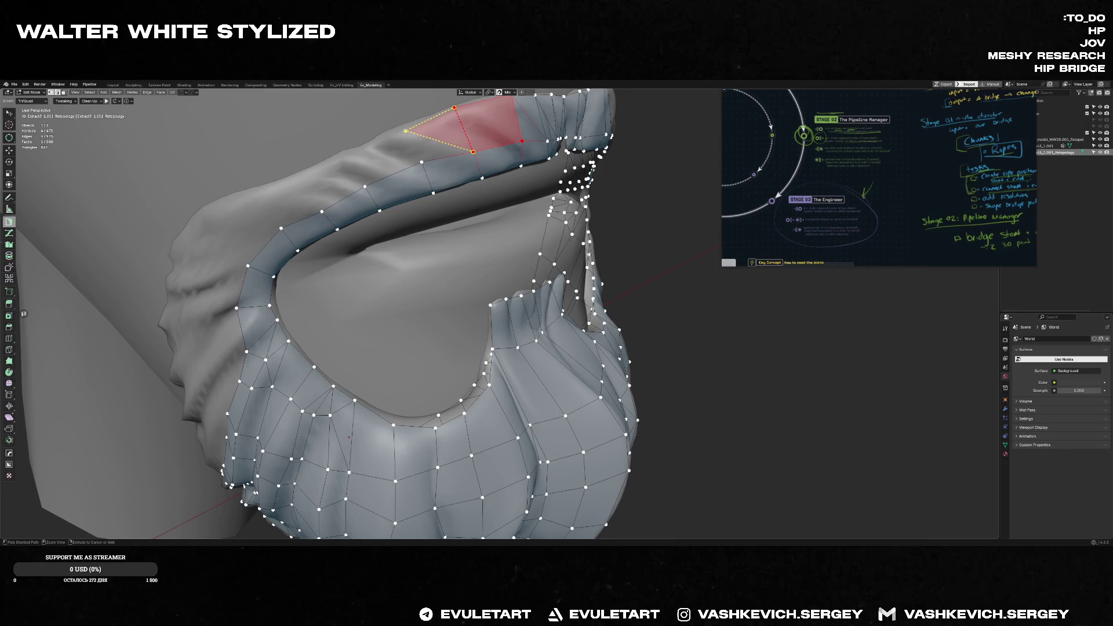
# - Extend the strip leftward with more quads, converting a triangle to a quad, until it meets the beard
pyautogui.keyDown('ctrl'); pyautogui.click(350, 151); pyautogui.keyUp('ctrl')
pyautogui.keyDown('ctrl'); pyautogui.click(365, 186); pyautogui.keyUp('ctrl')
pyautogui.keyDown('ctrl'); pyautogui.click(298, 175); pyautogui.keyUp('ctrl')
pyautogui.keyDown('ctrl'); pyautogui.click(322, 211); pyautogui.keyUp('ctrl')
pyautogui.keyDown('ctrl'); pyautogui.click(282, 229); pyautogui.keyUp('ctrl')
pyautogui.keyDown('ctrl'); pyautogui.click(254, 192); pyautogui.keyUp('ctrl')
pyautogui.moveTo(240, 204)
pyautogui.mouseDown(button='middle')
pyautogui.moveTo(261, 218)
pyautogui.moveTo(217, 209)
pyautogui.mouseUp(button='middle')
pyautogui.keyDown('ctrl'); pyautogui.click(199, 206); pyautogui.keyUp('ctrl')
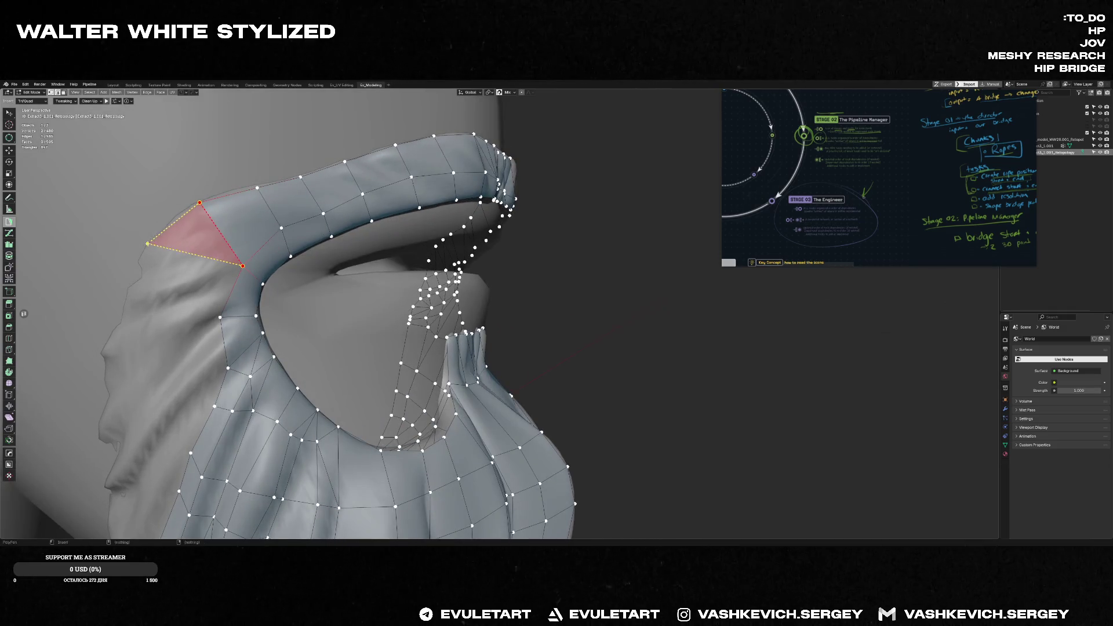
pyautogui.keyDown('ctrl'); pyautogui.click(179, 286); pyautogui.keyUp('ctrl')
pyautogui.moveTo(179, 286); pyautogui.dragTo(201, 262, button='middle')
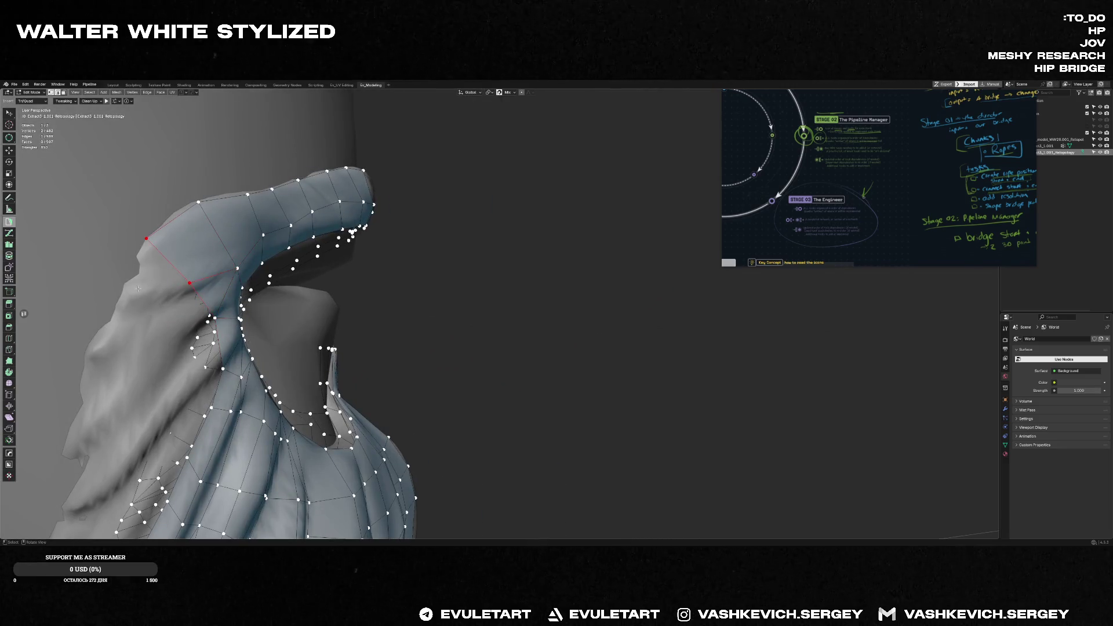
pyautogui.moveTo(138, 288); pyautogui.dragTo(263, 238, button='middle')
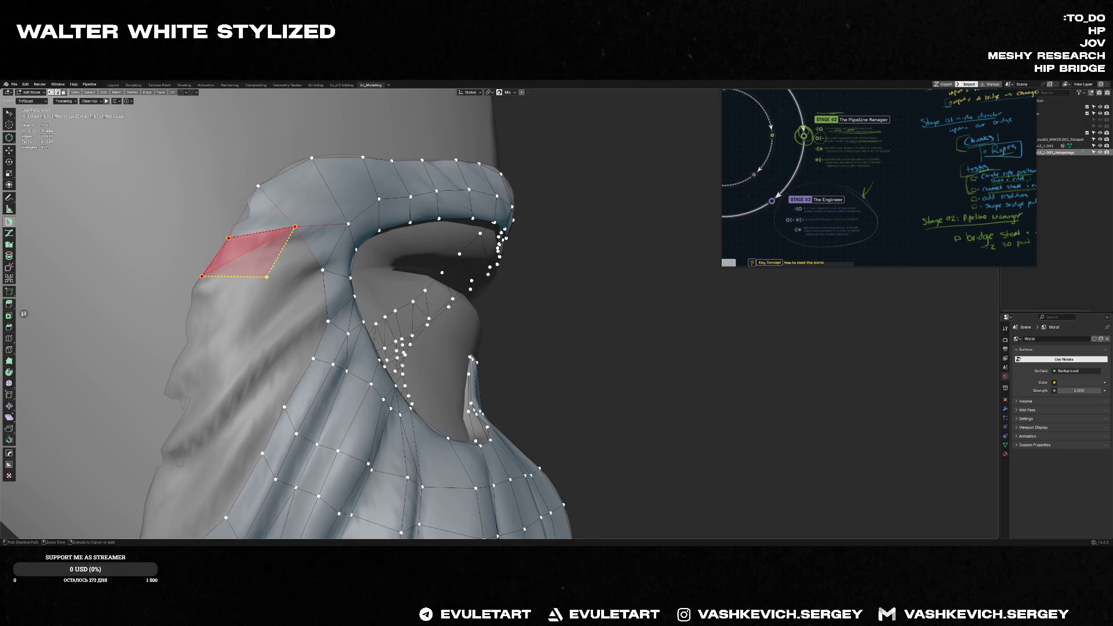
pyautogui.scroll(3, 267, 277)
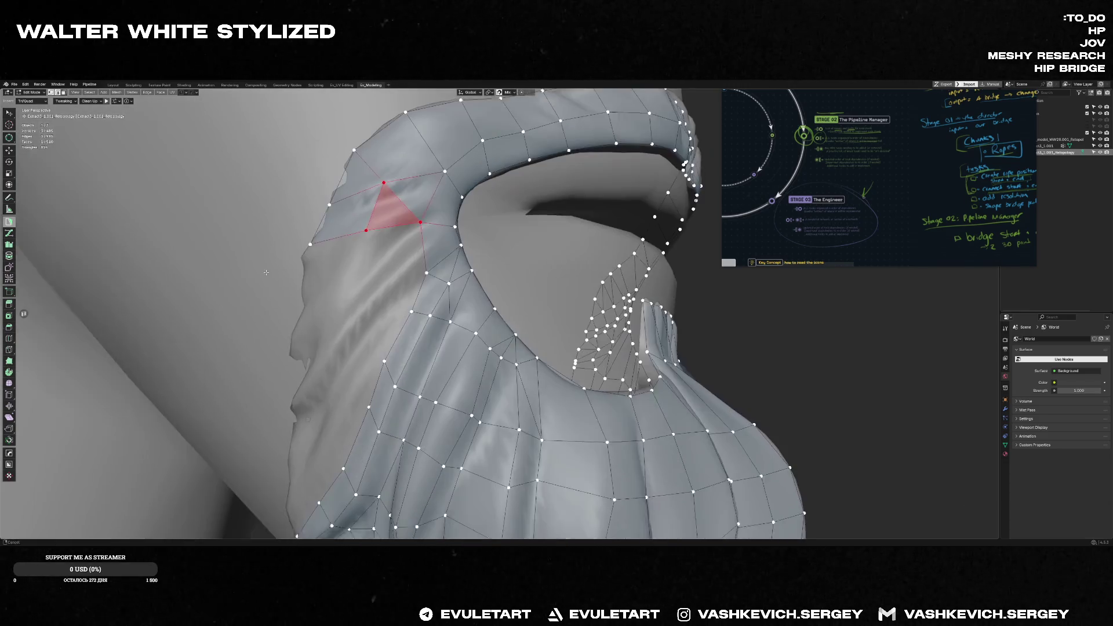
# - Fill a column of quads down the beard's side below the strip
pyautogui.moveTo(266, 273); pyautogui.dragTo(292, 279, button='middle')
pyautogui.keyDown('ctrl'); pyautogui.click(292, 279); pyautogui.keyUp('ctrl')
pyautogui.keyDown('ctrl'); pyautogui.click(363, 277); pyautogui.keyUp('ctrl')
pyautogui.keyDown('ctrl'); pyautogui.click(279, 332); pyautogui.keyUp('ctrl')
pyautogui.keyDown('ctrl'); pyautogui.click(342, 326); pyautogui.keyUp('ctrl')
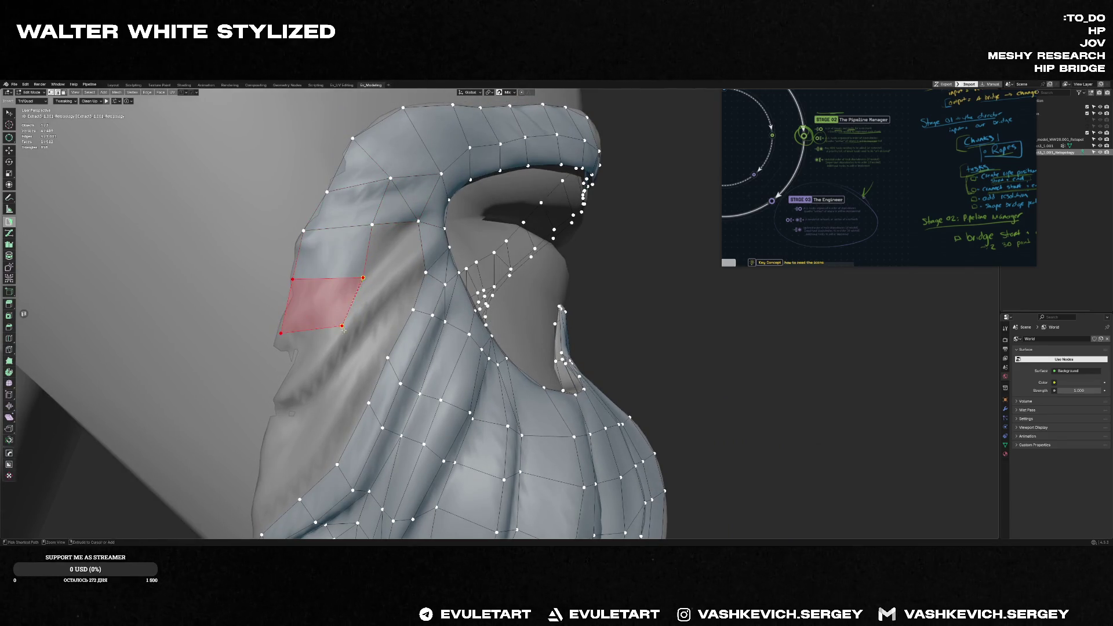
pyautogui.keyDown('ctrl'); pyautogui.click(276, 394); pyautogui.keyUp('ctrl')
pyautogui.keyDown('ctrl'); pyautogui.click(333, 394); pyautogui.keyUp('ctrl')
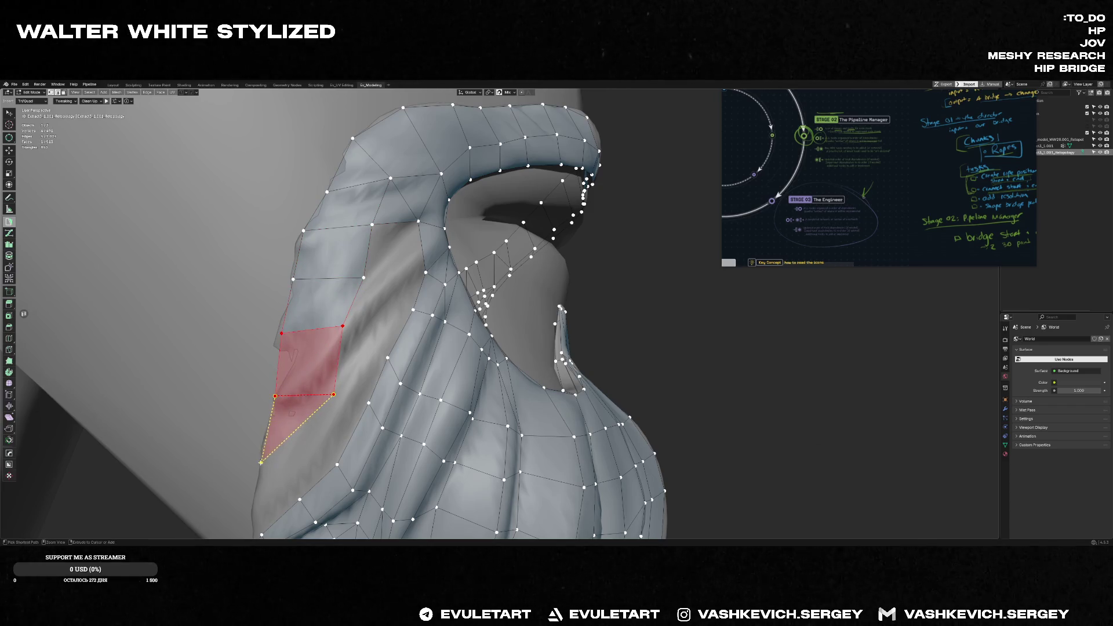
pyautogui.moveTo(271, 466); pyautogui.dragTo(352, 337, button='middle')
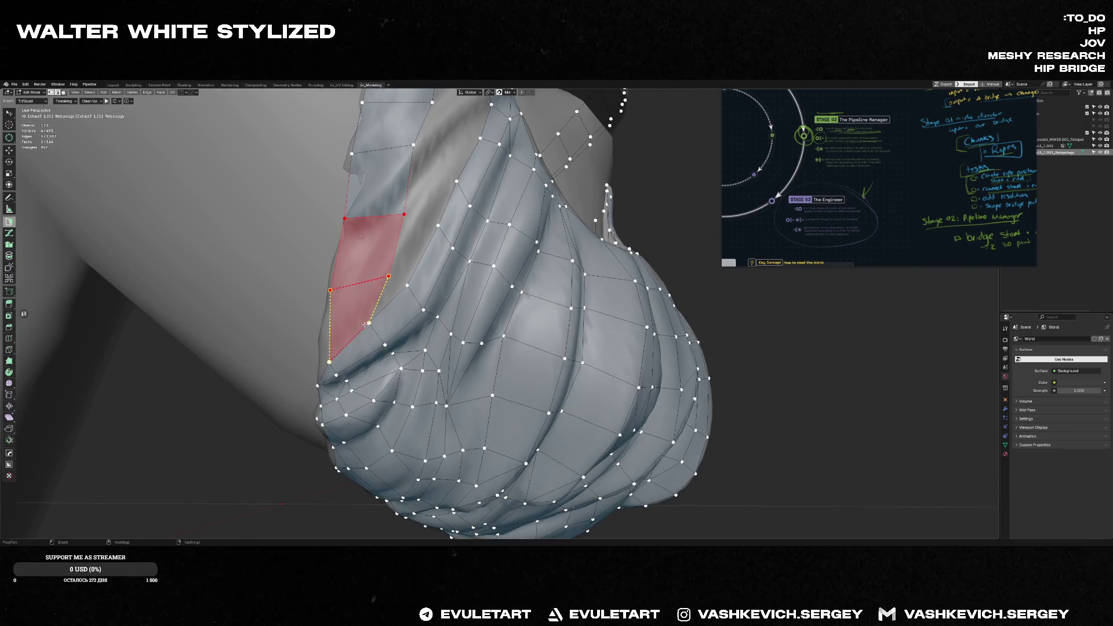
pyautogui.click(329, 358)
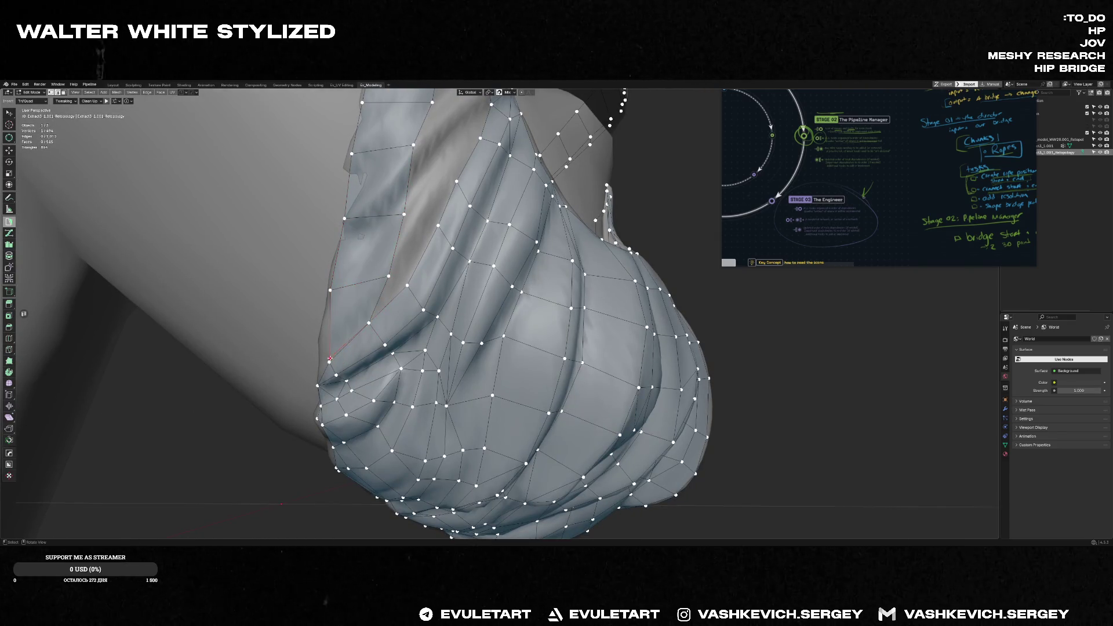
pyautogui.scroll(-5, 361, 237)
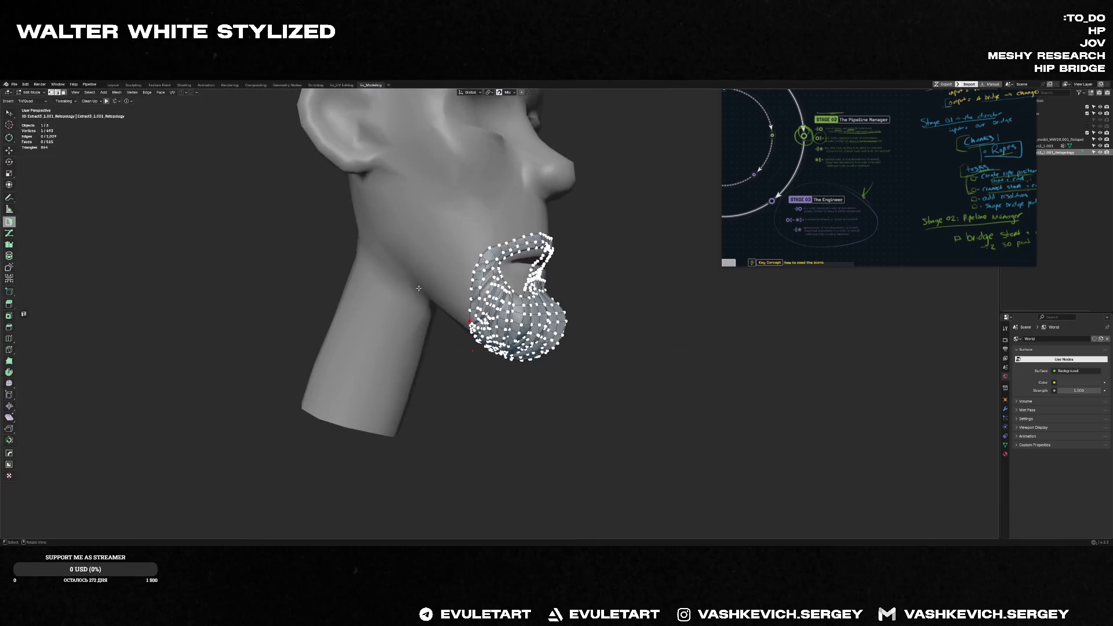
pyautogui.scroll(5, 496, 305)
# - Insert several gap-filling faces around the mouth opening to patch the beard-side holes
pyautogui.press('ctrl')
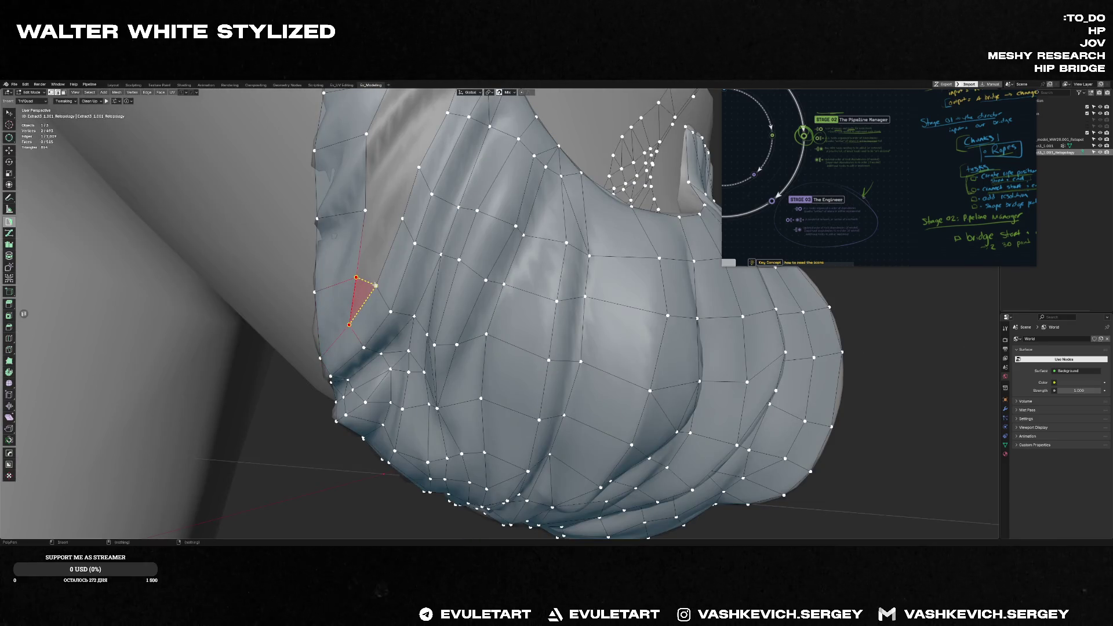
pyautogui.keyDown('ctrl'); pyautogui.click(396, 225); pyautogui.keyUp('ctrl')
pyautogui.scroll(-5, 405, 173)
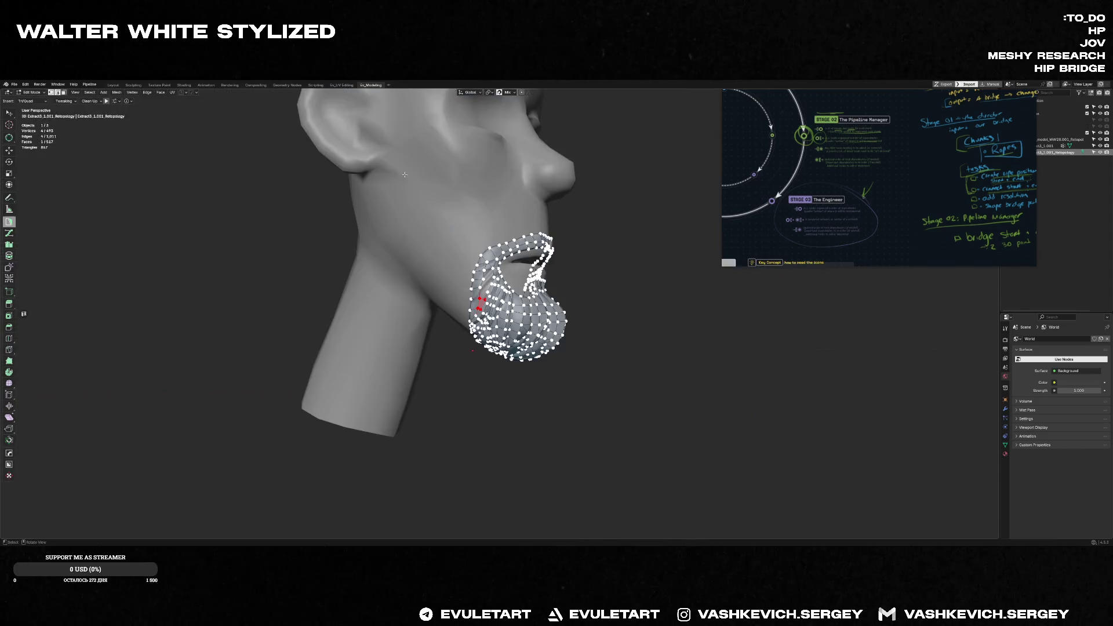
pyautogui.scroll(3, 405, 175)
pyautogui.scroll(2, 434, 209)
pyautogui.scroll(2, 462, 244)
pyautogui.scroll(2, 472, 254)
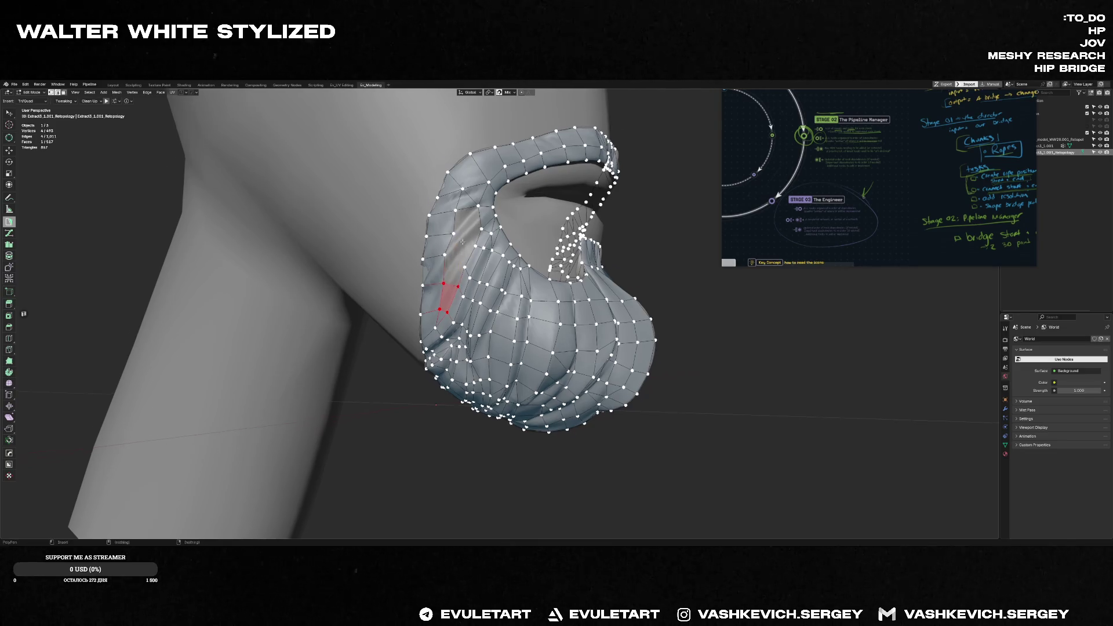
pyautogui.scroll(3, 468, 238)
pyautogui.press('ctrl')
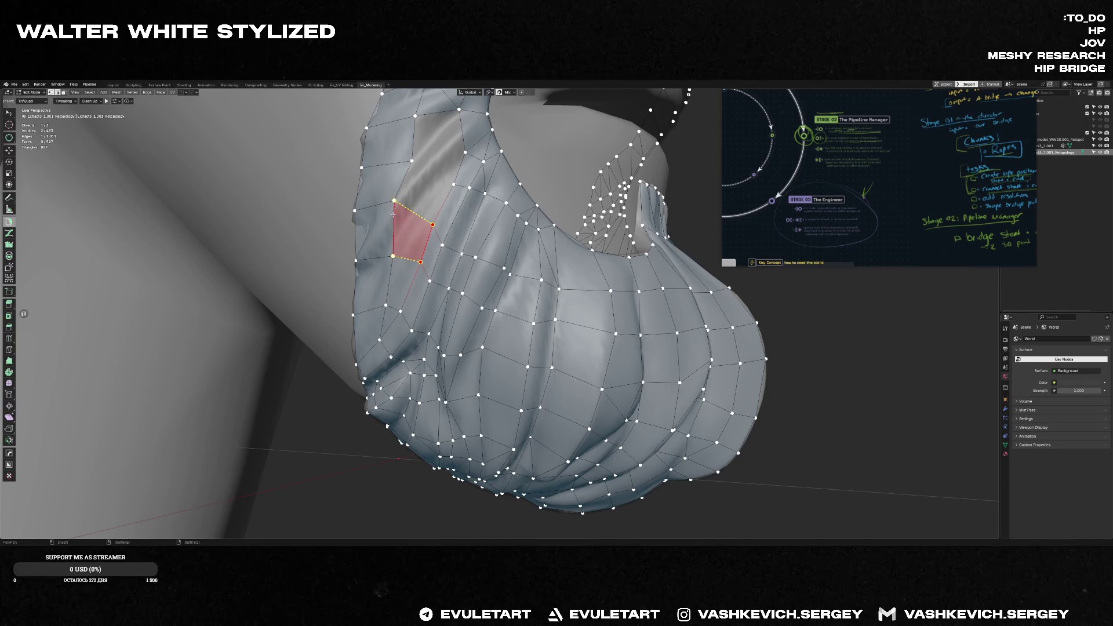
pyautogui.moveTo(393, 215); pyautogui.dragTo(430, 203, button='middle')
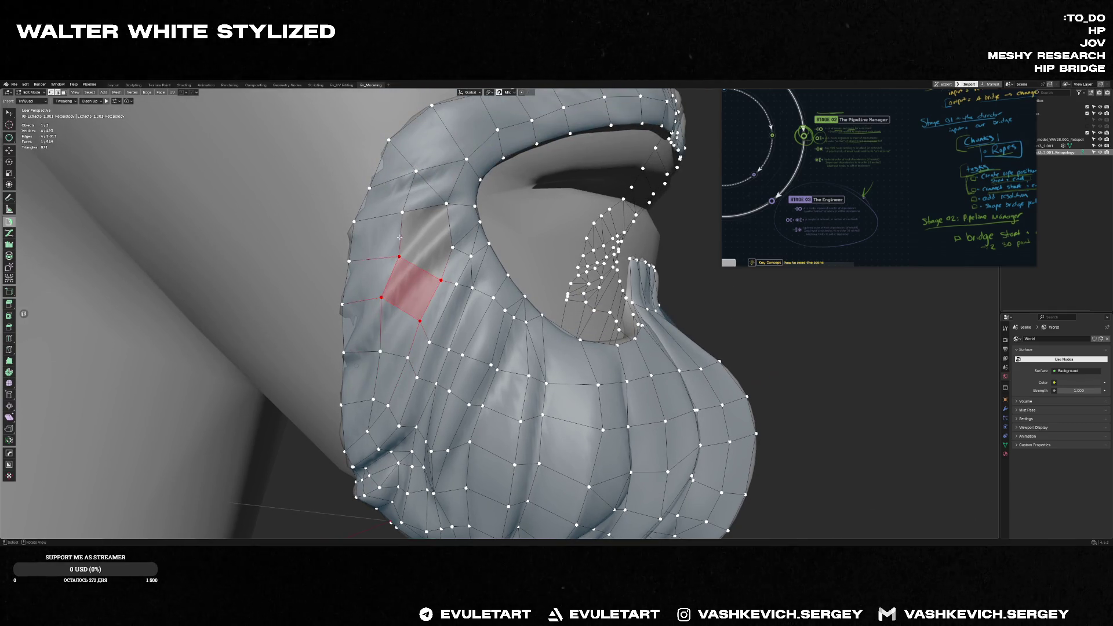
pyautogui.moveTo(436, 289); pyautogui.dragTo(447, 245, button='middle')
pyautogui.press('ctrl')
pyautogui.keyDown('ctrl'); pyautogui.click(427, 235); pyautogui.keyUp('ctrl')
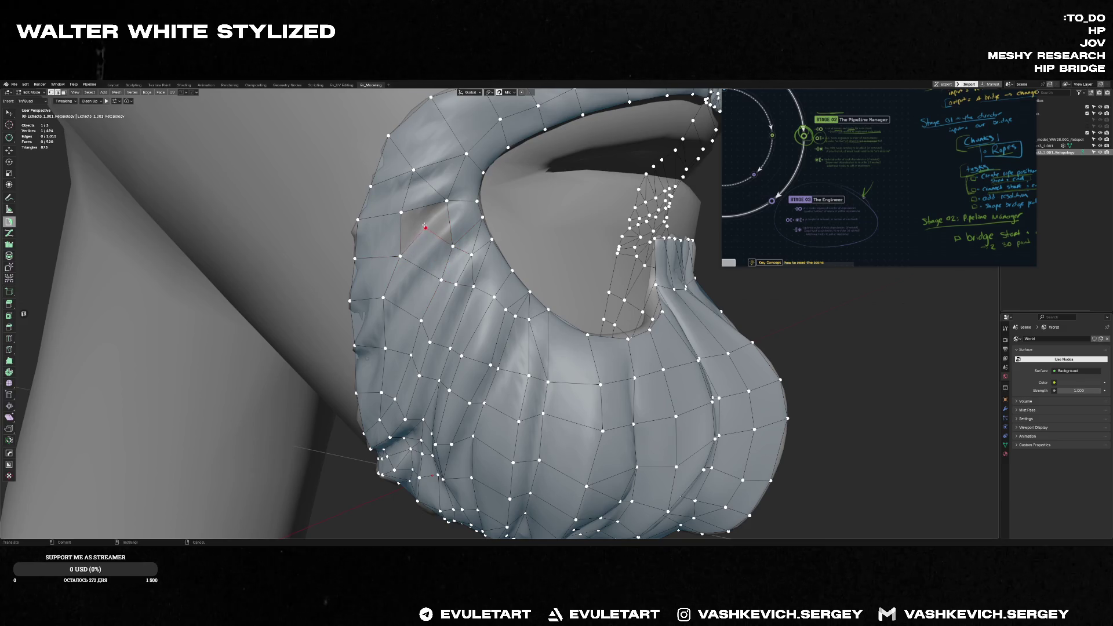
pyautogui.press('ctrl')
pyautogui.keyDown('ctrl'); pyautogui.click(401, 212); pyautogui.keyUp('ctrl')
pyautogui.scroll(-5, 452, 245)
pyautogui.scroll(-3, 452, 248)
pyautogui.scroll(-2, 452, 253)
pyautogui.scroll(3, 453, 255)
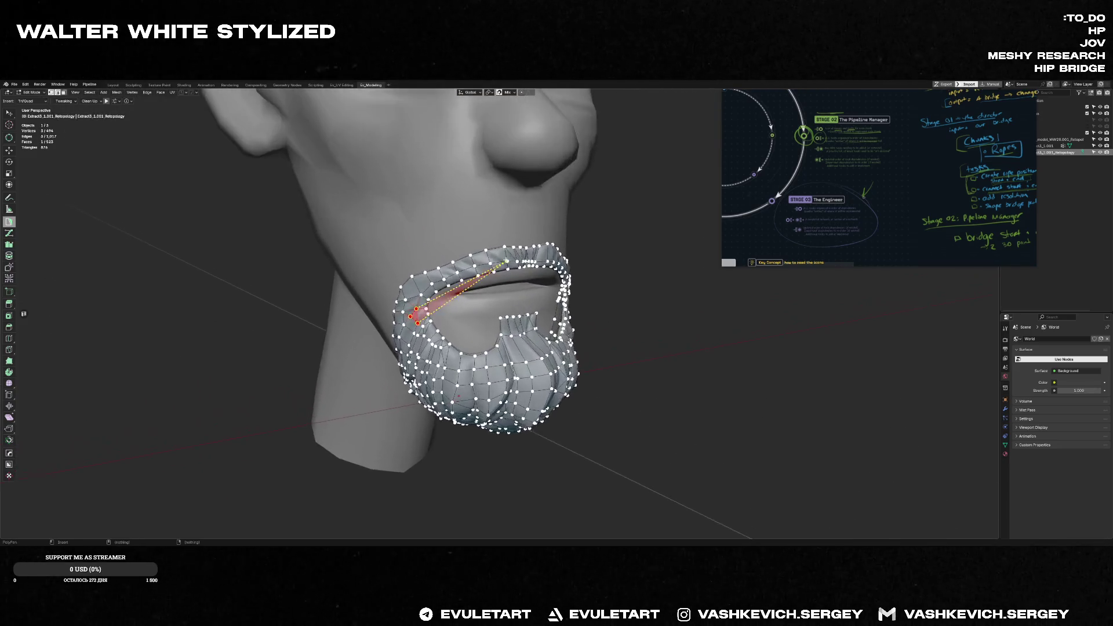
pyautogui.scroll(3, 469, 254)
pyautogui.scroll(2, 504, 255)
pyautogui.scroll(2, 538, 256)
pyautogui.scroll(1, 538, 256)
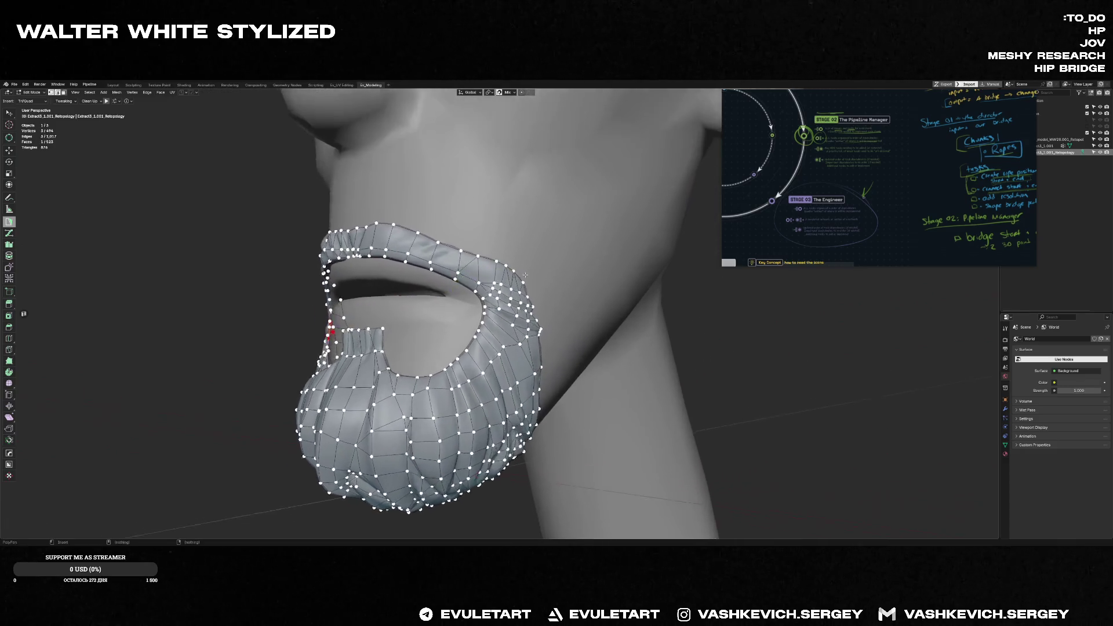
pyautogui.scroll(3, 538, 269)
pyautogui.press('k')
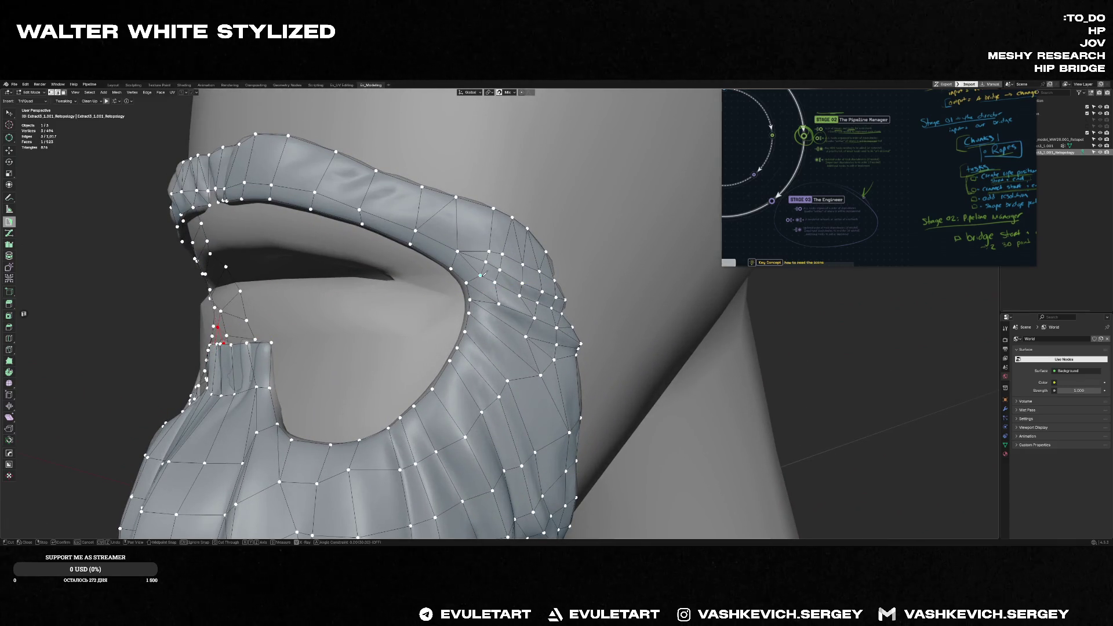
# - Knife a cut running down the side of the beard mesh and confirm it
pyautogui.click(480, 276)
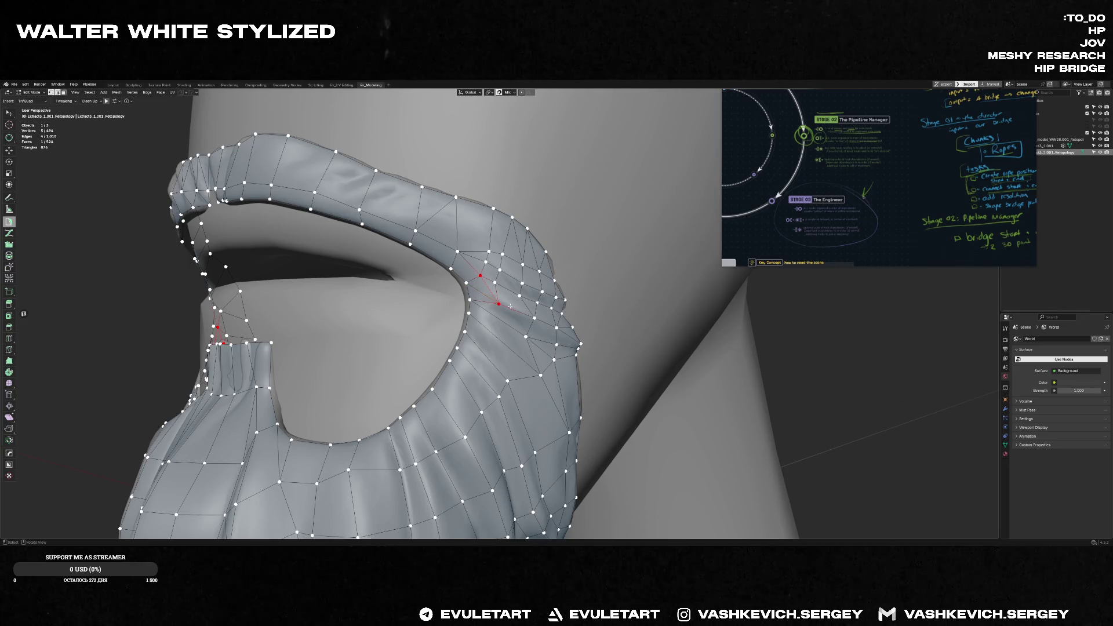
pyautogui.moveTo(412, 447)
pyautogui.mouseDown(button='middle')
pyautogui.moveTo(399, 435)
pyautogui.moveTo(446, 452)
pyautogui.mouseUp(button='middle')
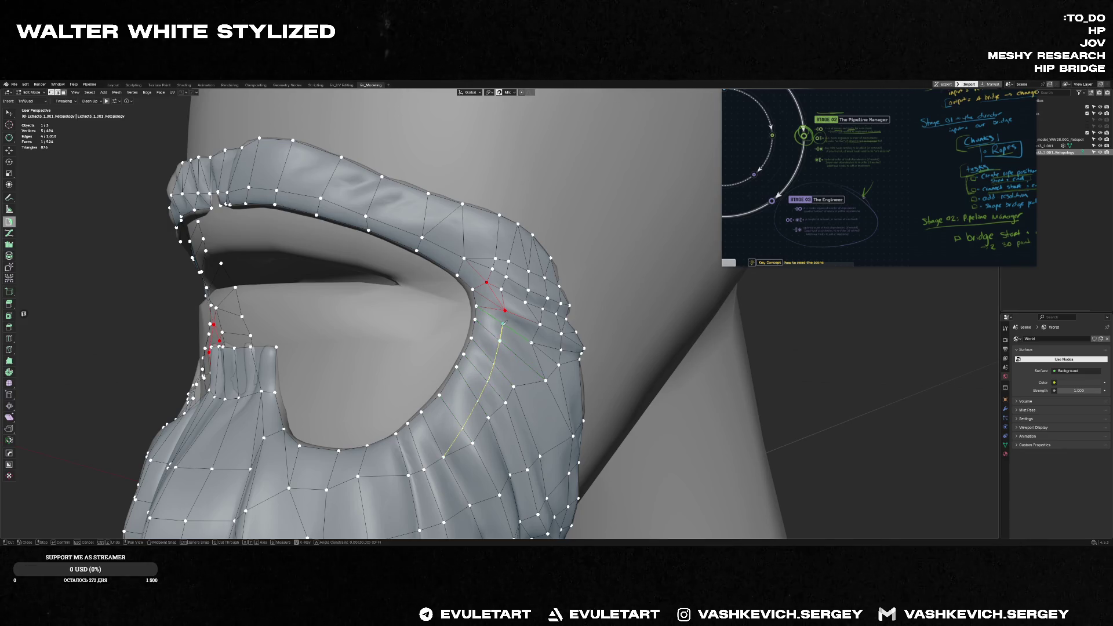
pyautogui.click(443, 453)
pyautogui.press('Return')
# - Merge stray vertices along the new cut into their neighbours near the beard edge
pyautogui.click(488, 382)
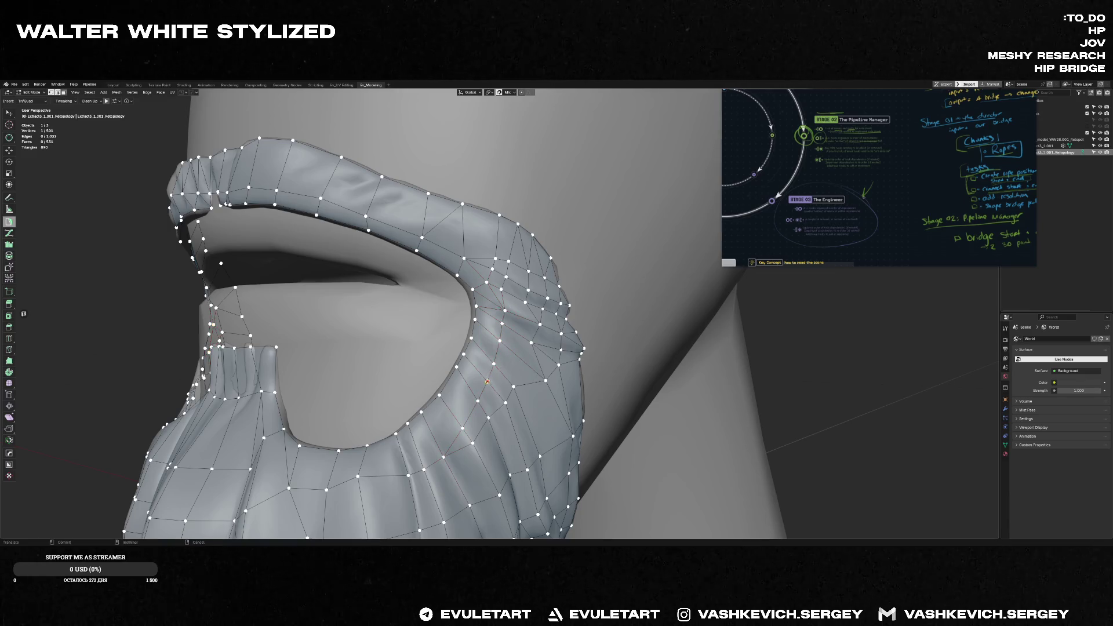
pyautogui.moveTo(473, 444); pyautogui.dragTo(488, 422)
pyautogui.moveTo(502, 400)
pyautogui.mouseDown(button='middle')
pyautogui.moveTo(527, 366)
pyautogui.moveTo(508, 280)
pyautogui.mouseUp(button='middle')
pyautogui.scroll(3, 511, 323)
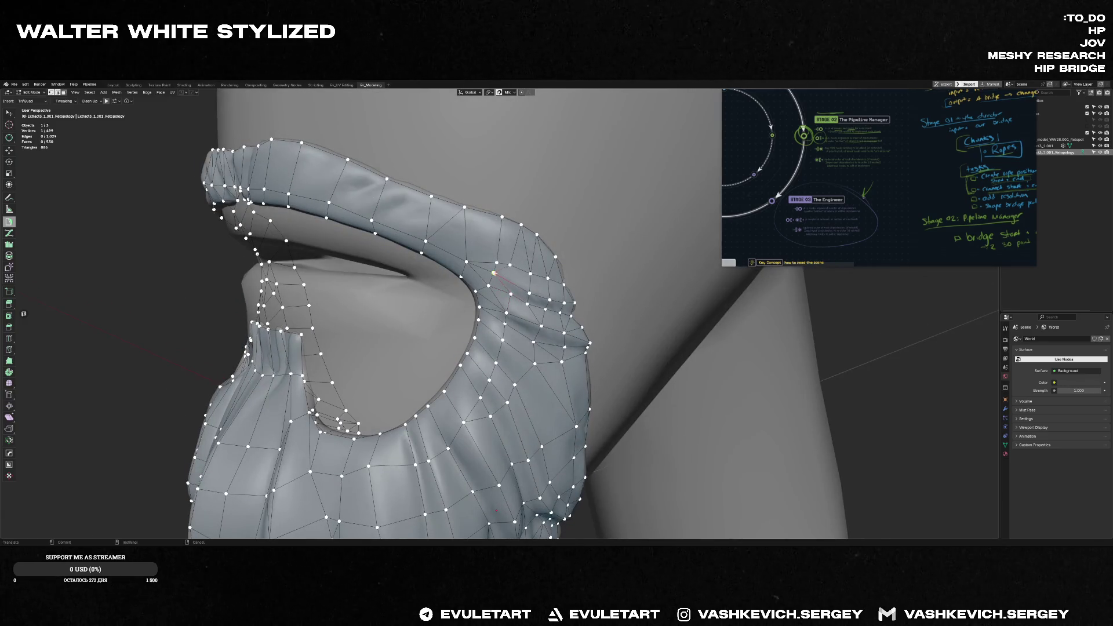
pyautogui.moveTo(511, 294); pyautogui.dragTo(511, 263)
pyautogui.moveTo(511, 264)
pyautogui.mouseDown(button='middle')
pyautogui.moveTo(505, 305)
pyautogui.moveTo(545, 311)
pyautogui.mouseUp(button='middle')
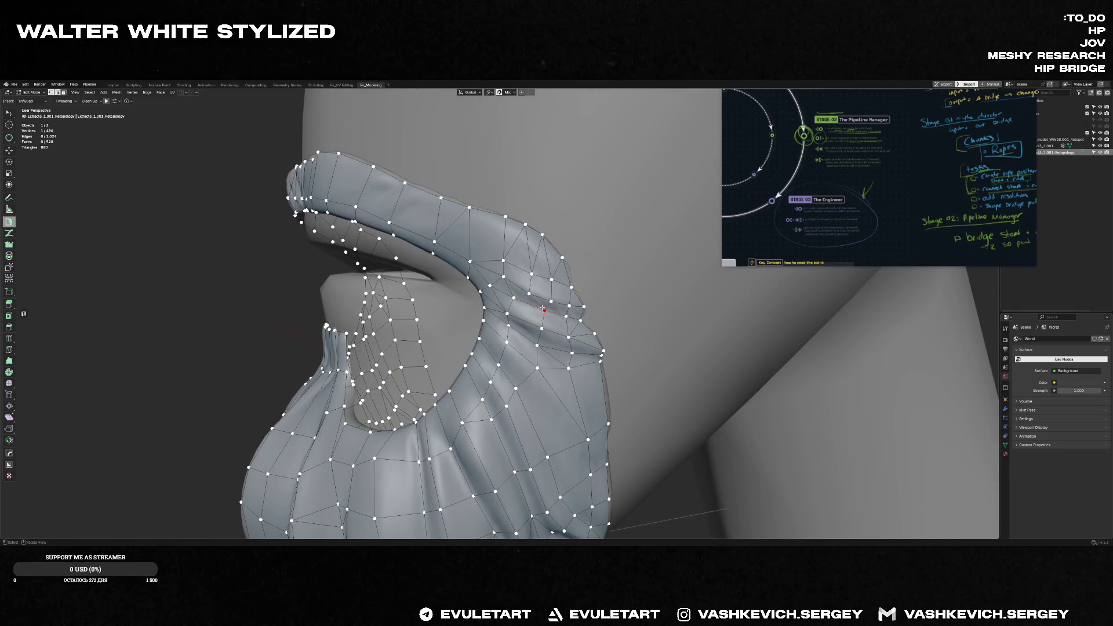
pyautogui.moveTo(544, 311)
pyautogui.mouseDown()
pyautogui.moveTo(535, 294)
pyautogui.moveTo(546, 279)
pyautogui.mouseUp()
pyautogui.scroll(-3, 535, 274)
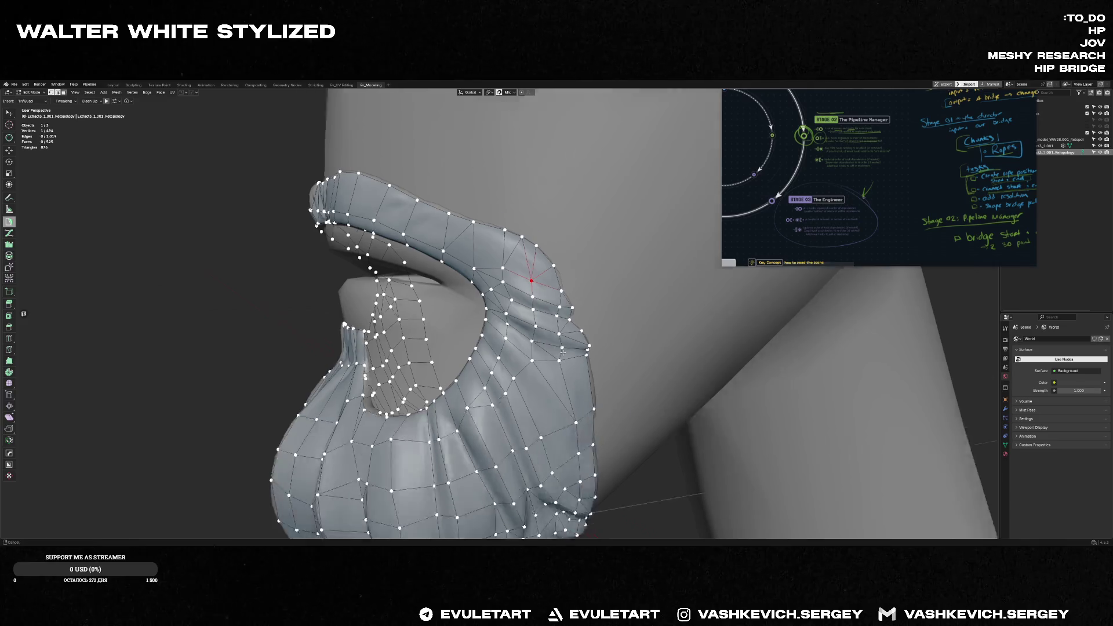
pyautogui.scroll(-3, 553, 341)
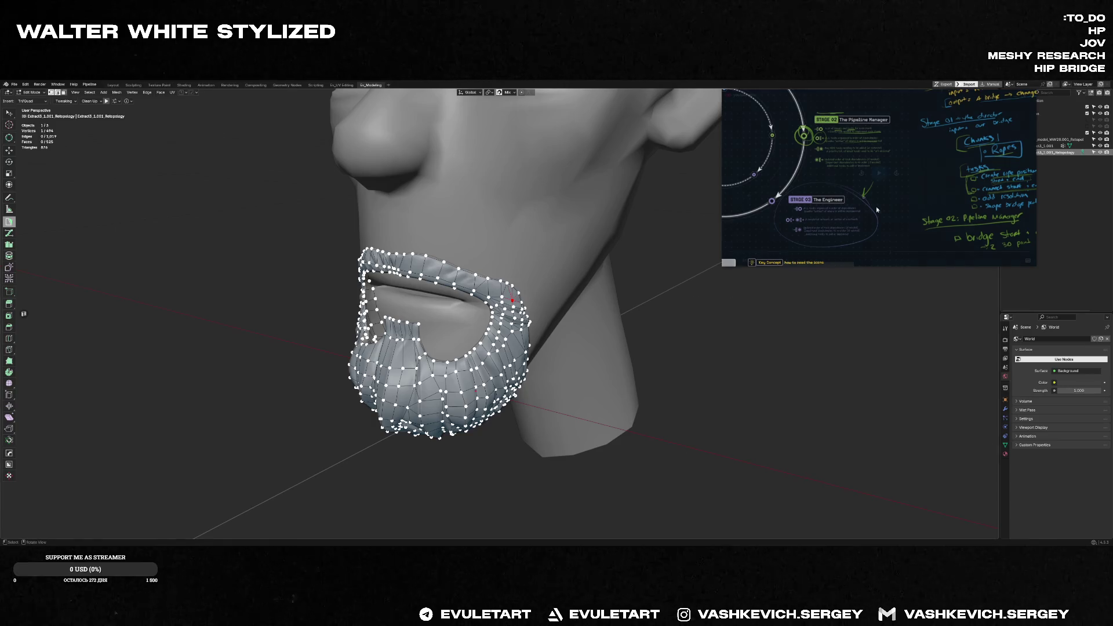
pyautogui.click(878, 174)
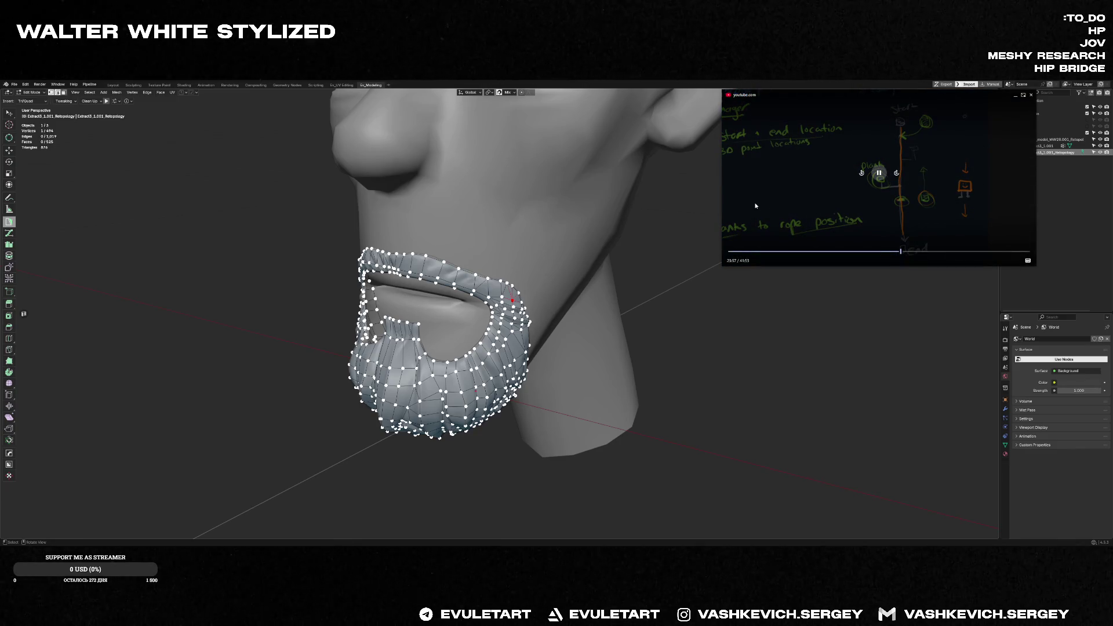
pyautogui.moveTo(609, 260); pyautogui.dragTo(521, 242, button='middle')
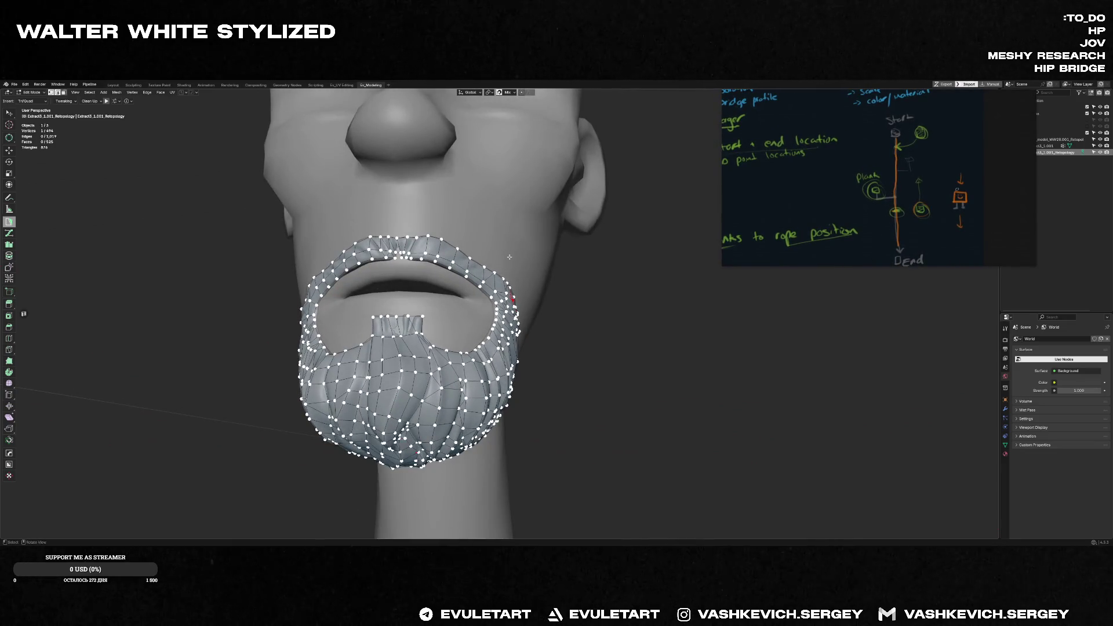
pyautogui.moveTo(512, 299); pyautogui.dragTo(411, 358, button='middle')
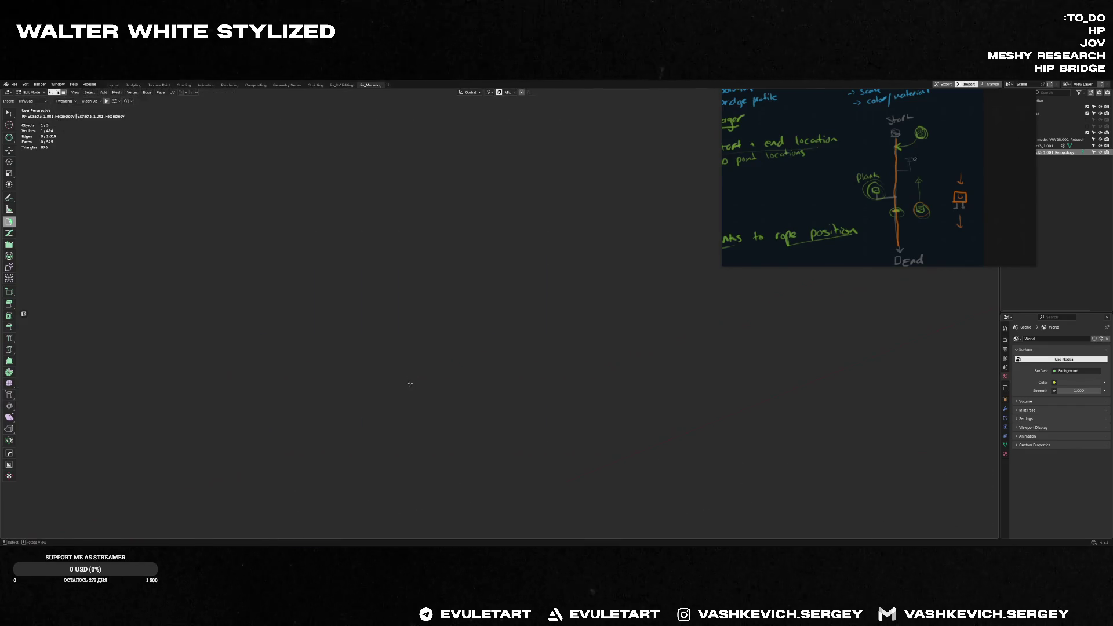
pyautogui.scroll(2, 411, 357)
pyautogui.scroll(2, 396, 352)
pyautogui.scroll(2, 377, 348)
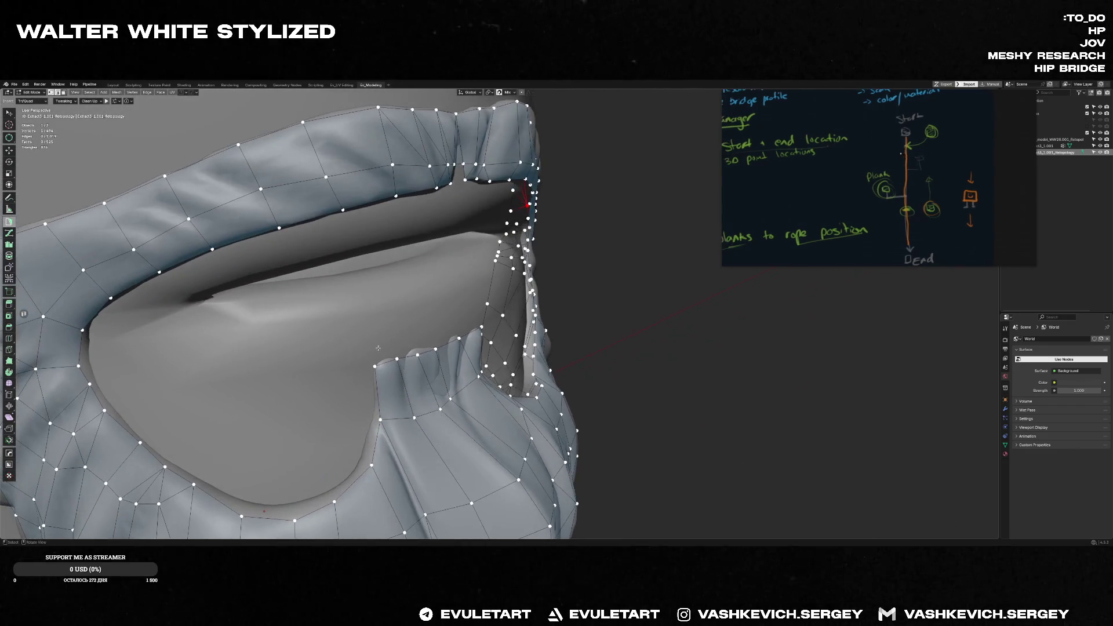
pyautogui.moveTo(374, 365); pyautogui.dragTo(426, 362, button='middle')
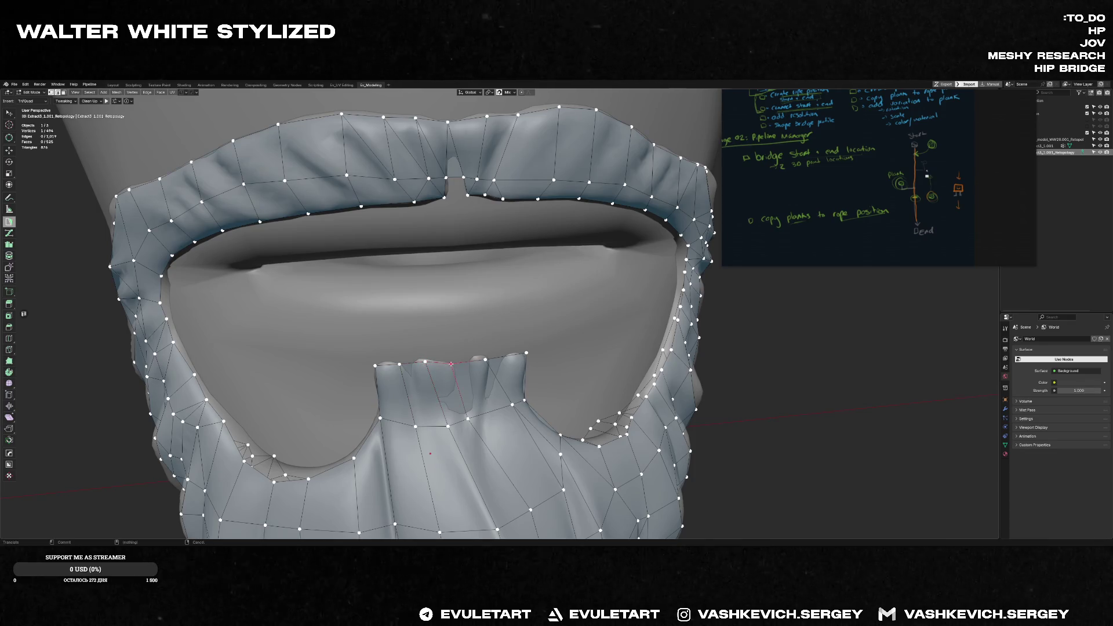
pyautogui.moveTo(474, 362); pyautogui.dragTo(488, 329, button='middle')
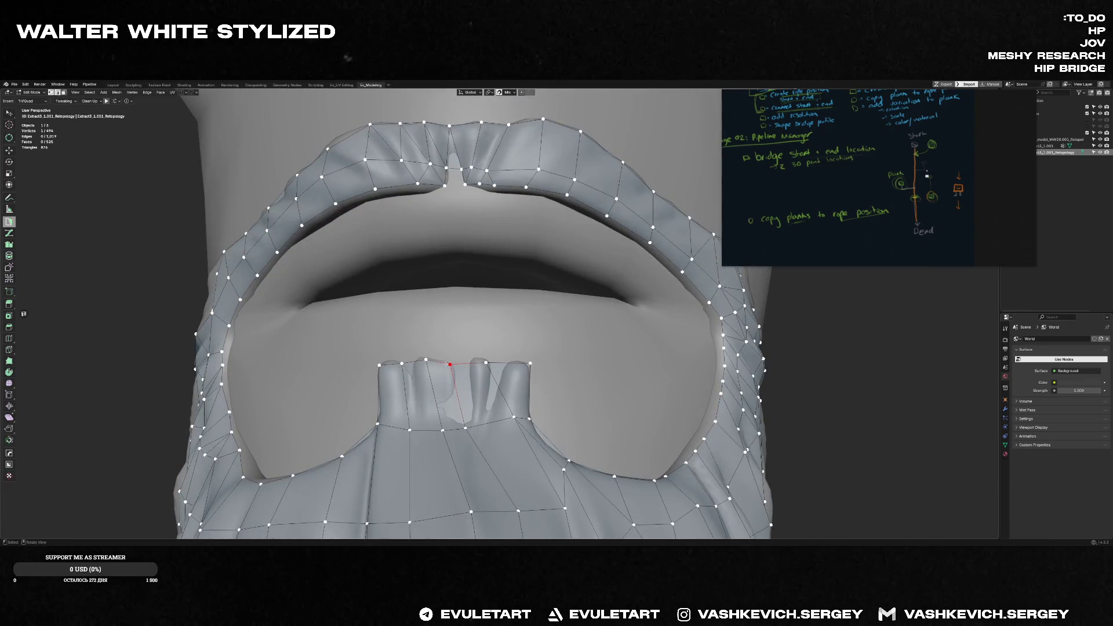
pyautogui.click(486, 361)
pyautogui.moveTo(516, 416); pyautogui.dragTo(513, 409, button='middle')
pyautogui.click(499, 423)
pyautogui.click(529, 364)
pyautogui.scroll(-5, 522, 369)
pyautogui.moveTo(522, 369); pyautogui.dragTo(461, 387, button='middle')
pyautogui.scroll(5, 471, 380)
pyautogui.hotkey('shift', 'space')
# - Switch to the Smooth/Relax brush and pull the chin tuft base vertices onto the sculpt
pyautogui.click(457, 417)
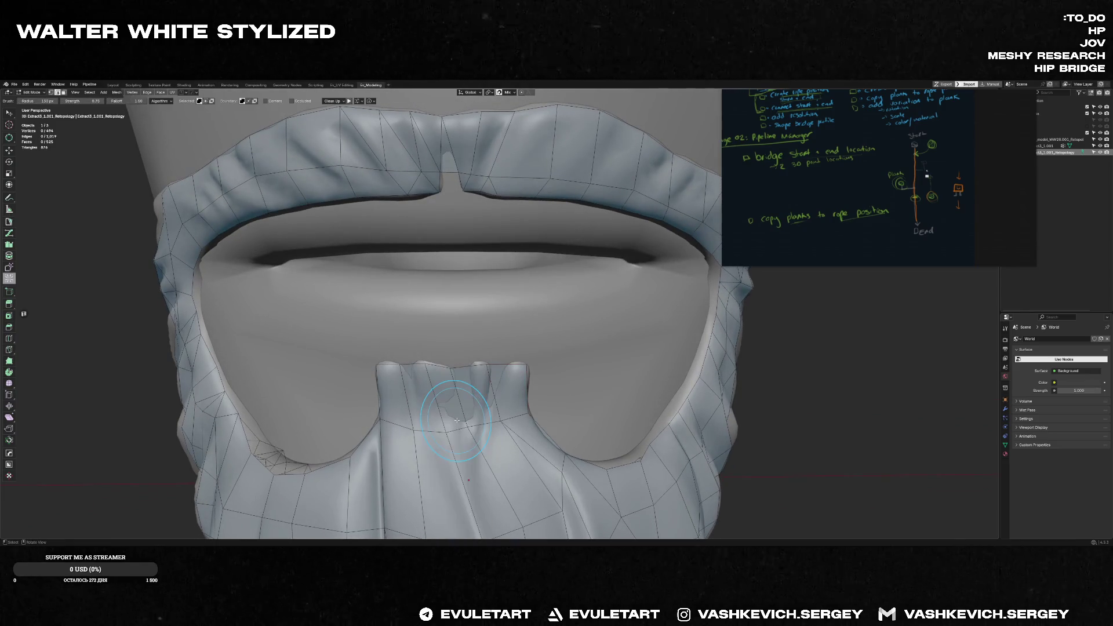
pyautogui.moveTo(426, 396)
pyautogui.mouseDown(button='middle')
pyautogui.moveTo(452, 393)
pyautogui.moveTo(507, 422)
pyautogui.mouseUp(button='middle')
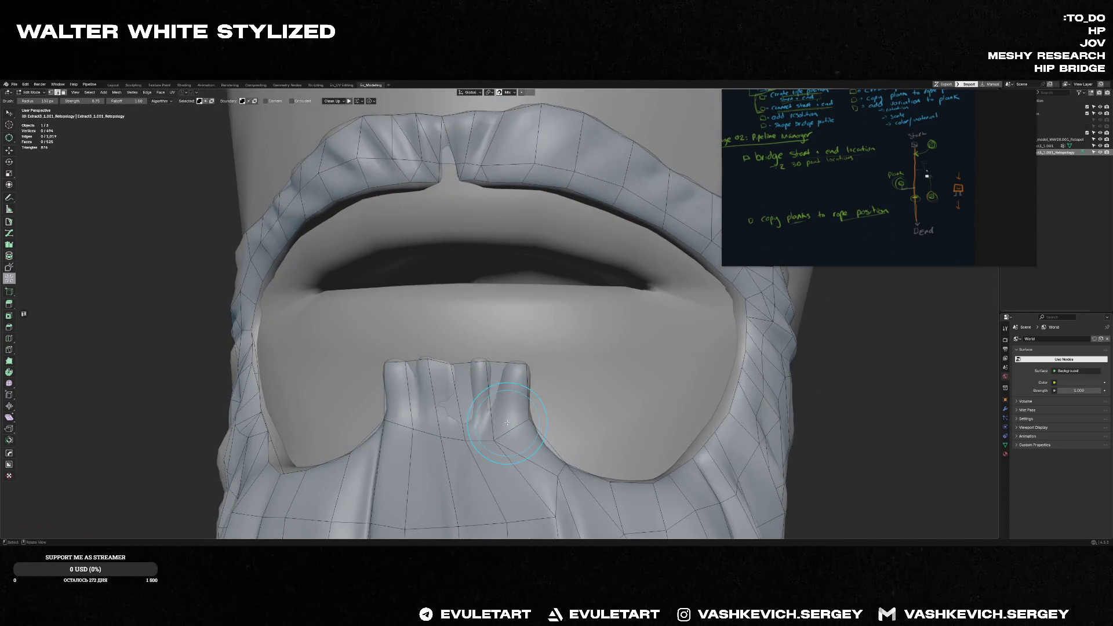
pyautogui.hotkey('shift', 'space')
pyautogui.click(491, 414)
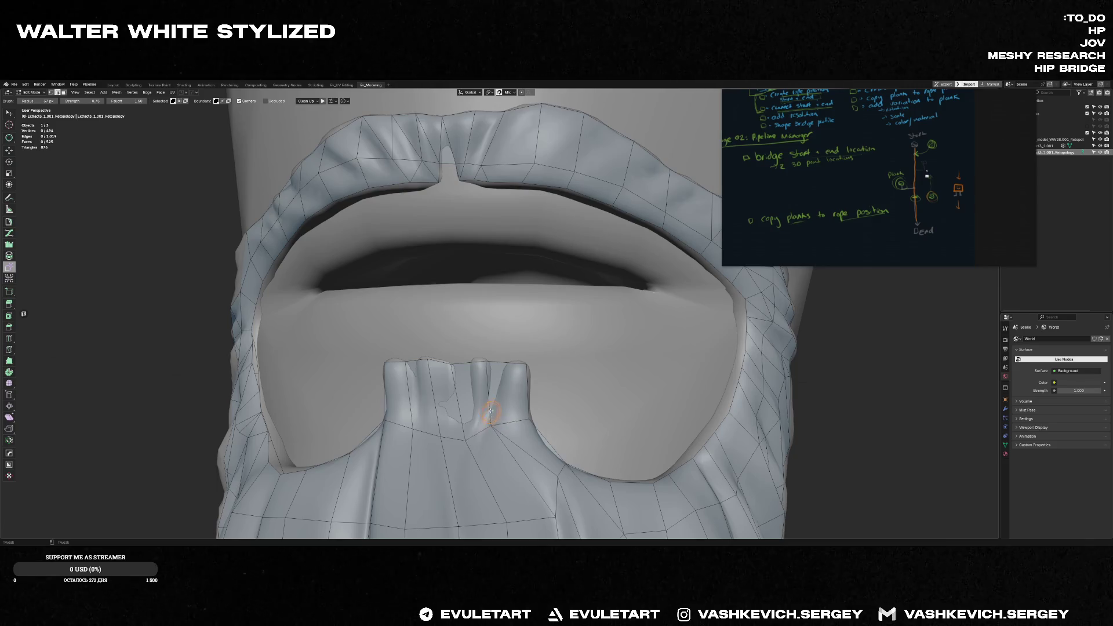
pyautogui.moveTo(471, 426); pyautogui.dragTo(430, 409)
pyautogui.moveTo(423, 423)
pyautogui.mouseDown(button='middle')
pyautogui.moveTo(406, 423)
pyautogui.moveTo(522, 452)
pyautogui.moveTo(495, 422)
pyautogui.moveTo(500, 409)
pyautogui.moveTo(457, 394)
pyautogui.moveTo(447, 303)
pyautogui.mouseUp(button='middle')
pyautogui.scroll(-5, 500, 408)
pyautogui.scroll(3, 505, 400)
pyautogui.scroll(3, 506, 397)
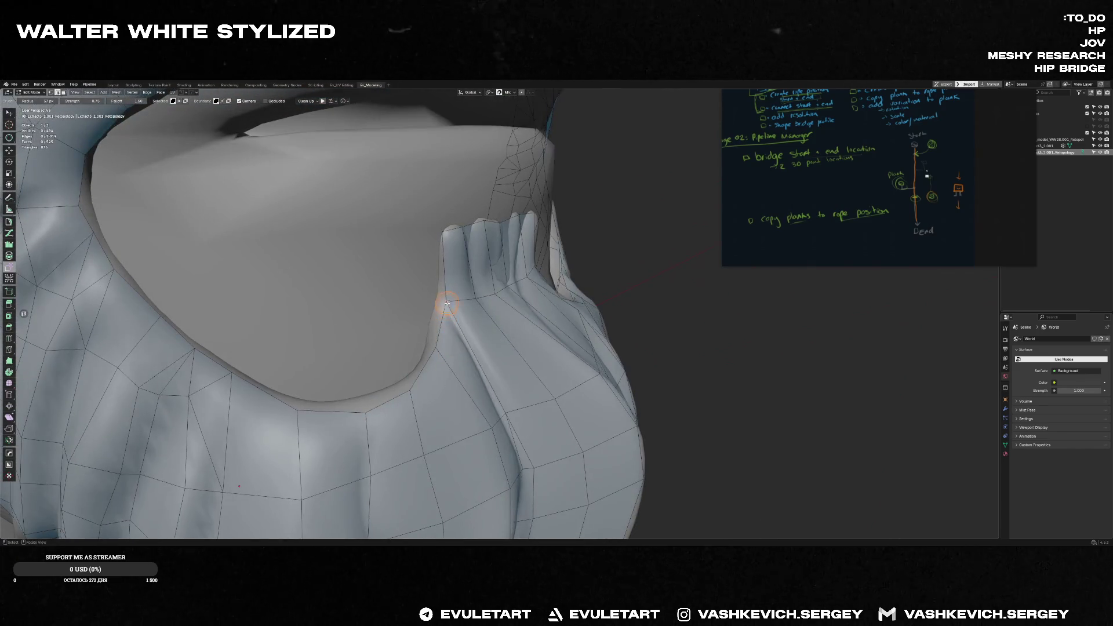
# - Smooth the vertices along the lower mouth edge and inspect the beard from several angles
pyautogui.moveTo(398, 386)
pyautogui.mouseDown(button='middle')
pyautogui.moveTo(395, 404)
pyautogui.moveTo(362, 365)
pyautogui.mouseUp(button='middle')
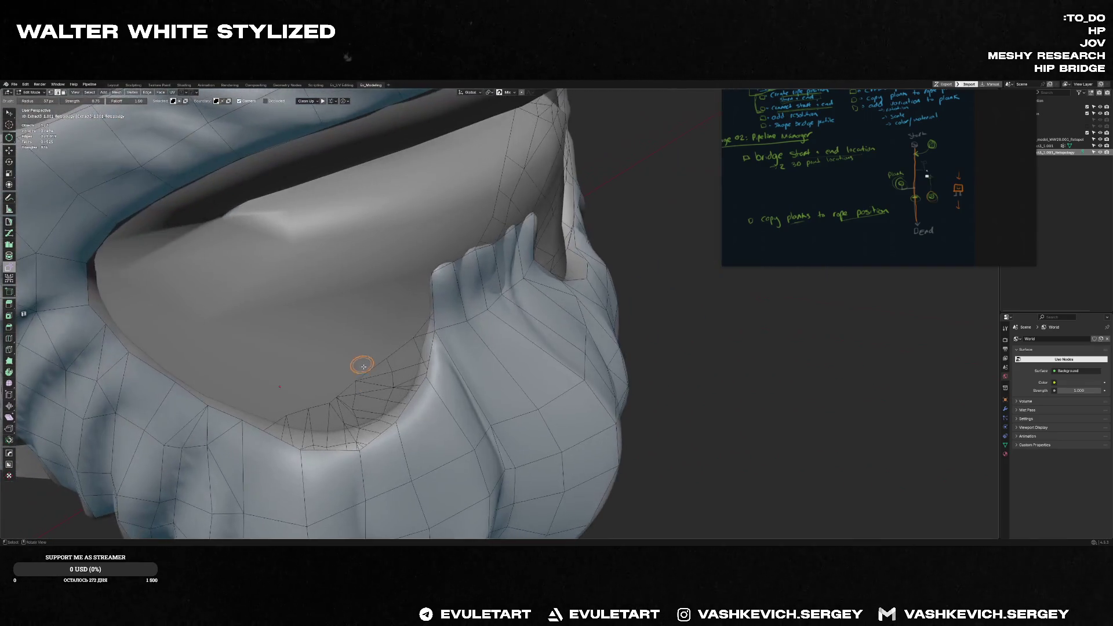
pyautogui.moveTo(363, 366); pyautogui.dragTo(305, 433)
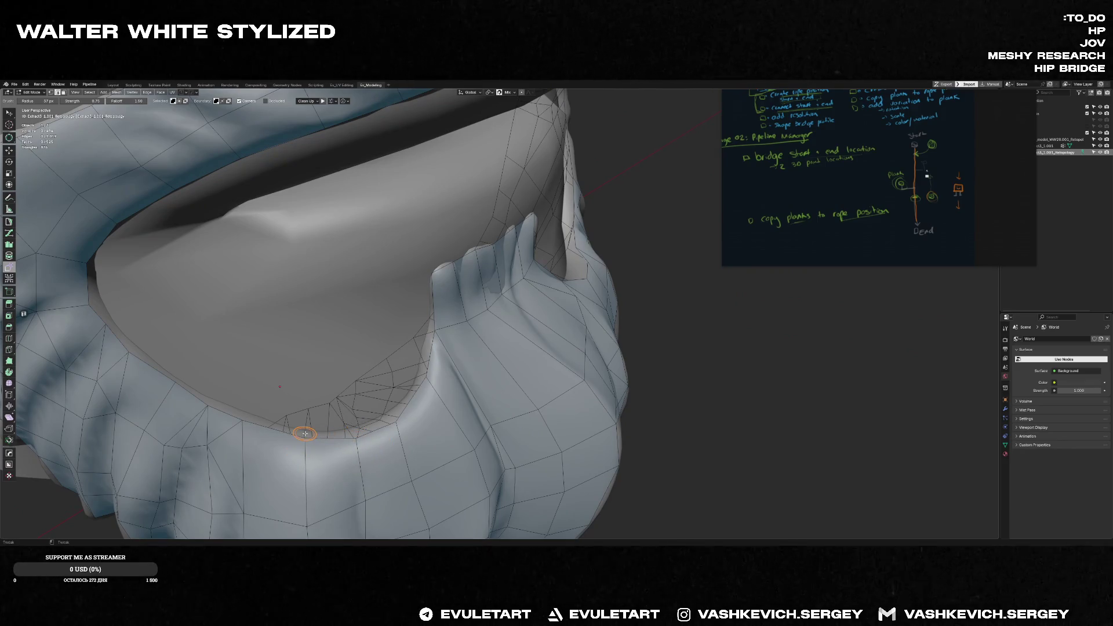
pyautogui.scroll(-5, 305, 433)
pyautogui.moveTo(304, 433)
pyautogui.mouseDown(button='middle')
pyautogui.moveTo(494, 328)
pyautogui.moveTo(407, 331)
pyautogui.moveTo(452, 359)
pyautogui.mouseUp(button='middle')
pyautogui.scroll(5, 494, 328)
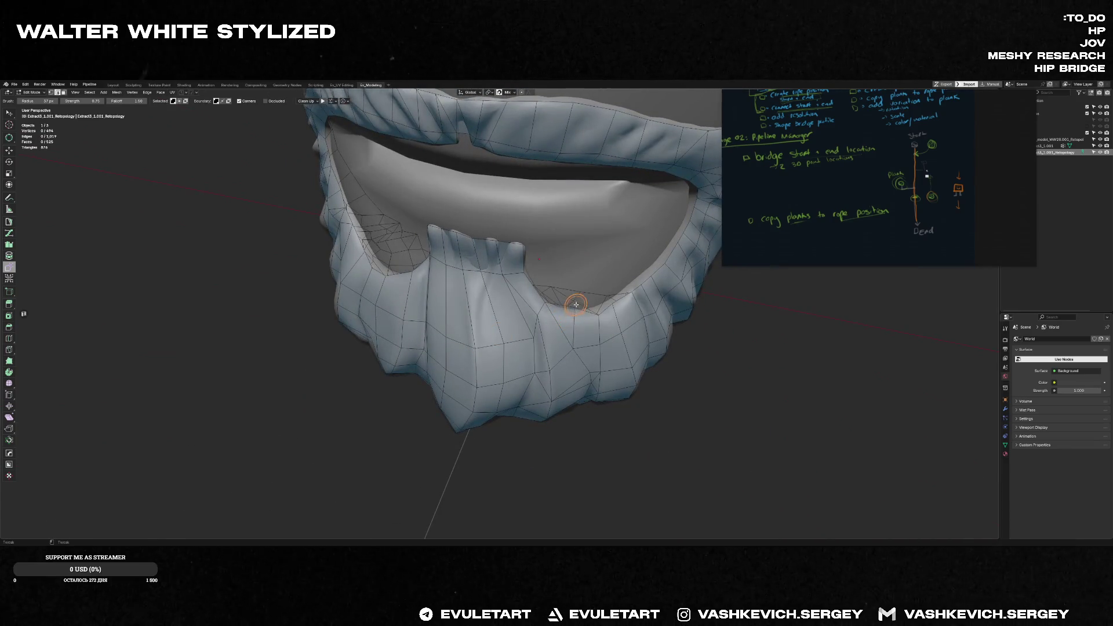
pyautogui.moveTo(574, 309); pyautogui.dragTo(587, 334, button='middle')
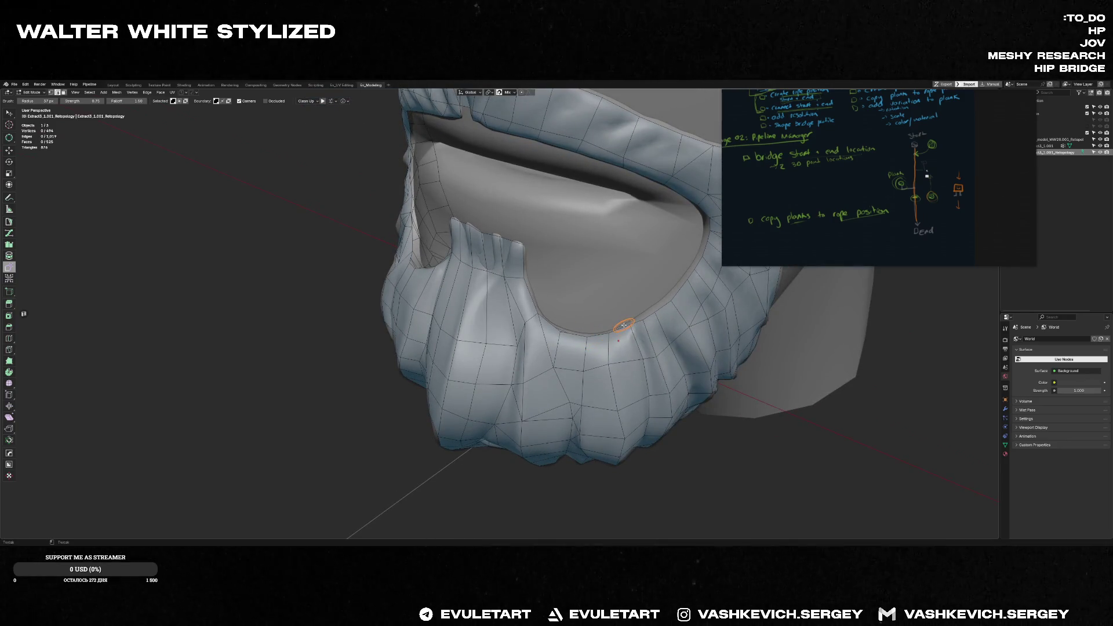
pyautogui.moveTo(658, 306); pyautogui.dragTo(663, 315, button='middle')
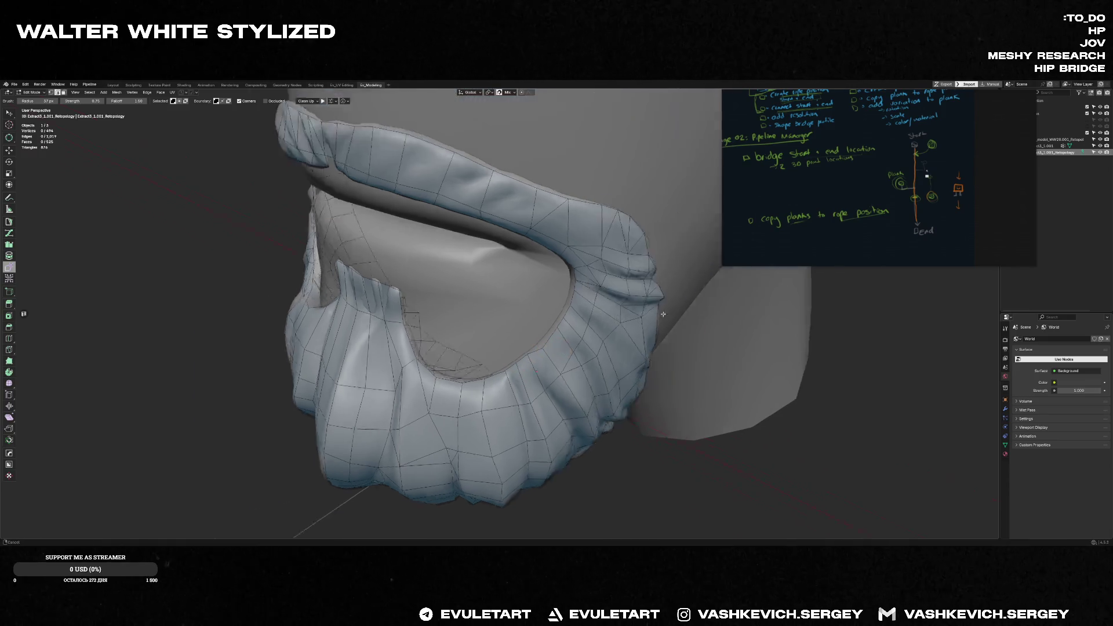
pyautogui.scroll(3, 521, 322)
pyautogui.moveTo(490, 323); pyautogui.dragTo(409, 303, button='middle')
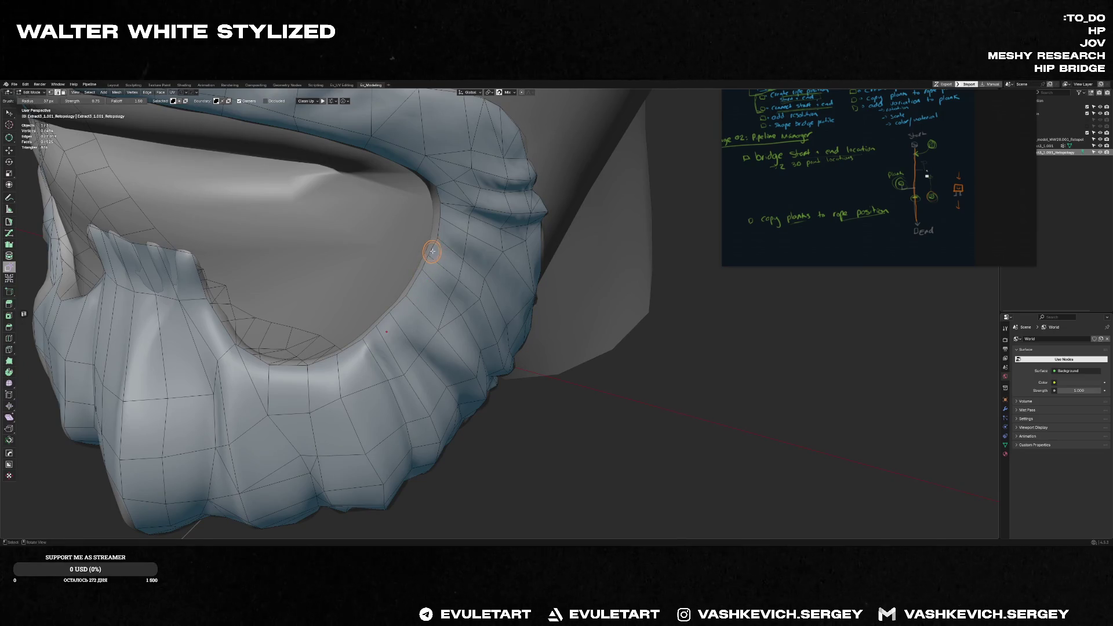
pyautogui.moveTo(433, 251)
pyautogui.mouseDown(button='middle')
pyautogui.moveTo(461, 210)
pyautogui.moveTo(519, 233)
pyautogui.mouseUp(button='middle')
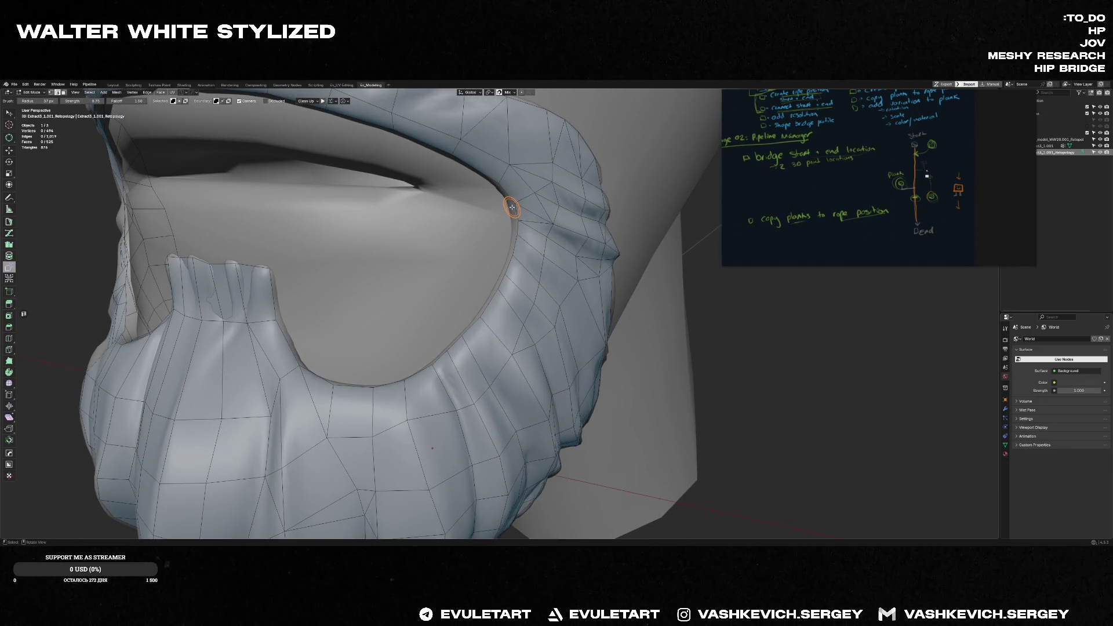
pyautogui.scroll(-5, 474, 170)
pyautogui.moveTo(475, 169); pyautogui.dragTo(452, 196, button='middle')
pyautogui.scroll(4, 450, 196)
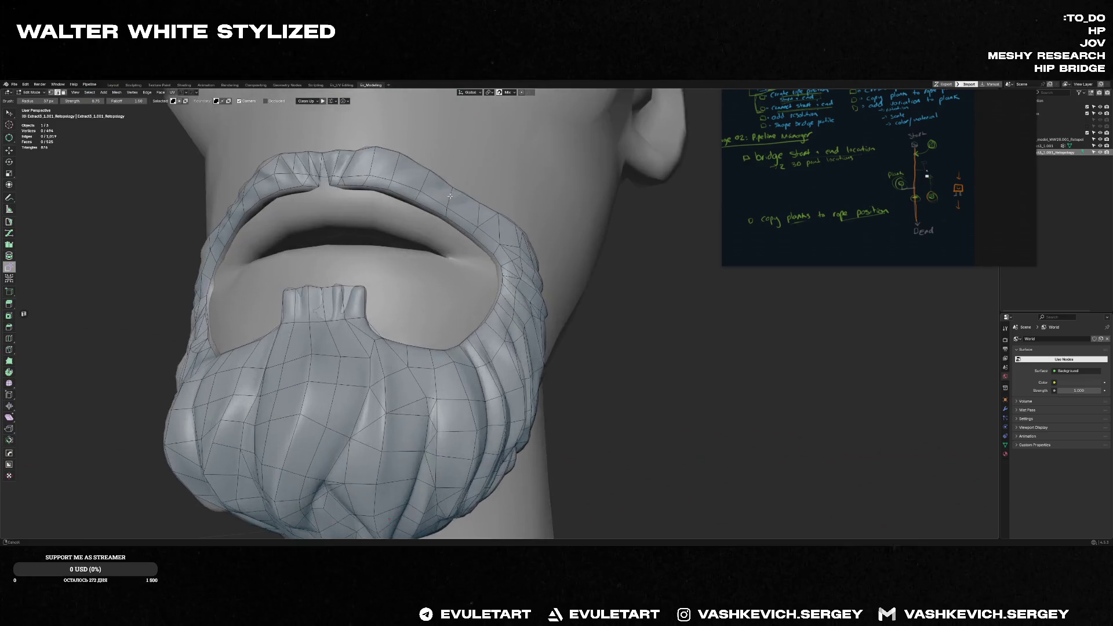
pyautogui.scroll(3, 449, 196)
pyautogui.scroll(3, 470, 209)
# - Relax-brush the mustache's lower rim smooth, then orbit out to check the whole beard over the sculpt
pyautogui.moveTo(492, 224); pyautogui.dragTo(591, 228)
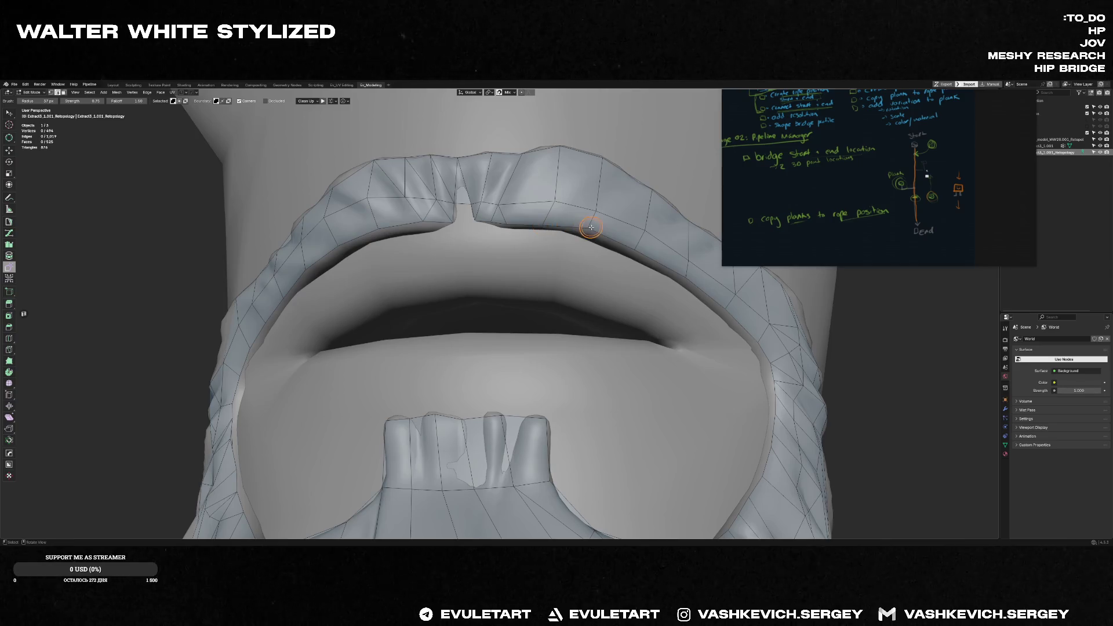
pyautogui.moveTo(634, 251); pyautogui.dragTo(477, 239, button='middle')
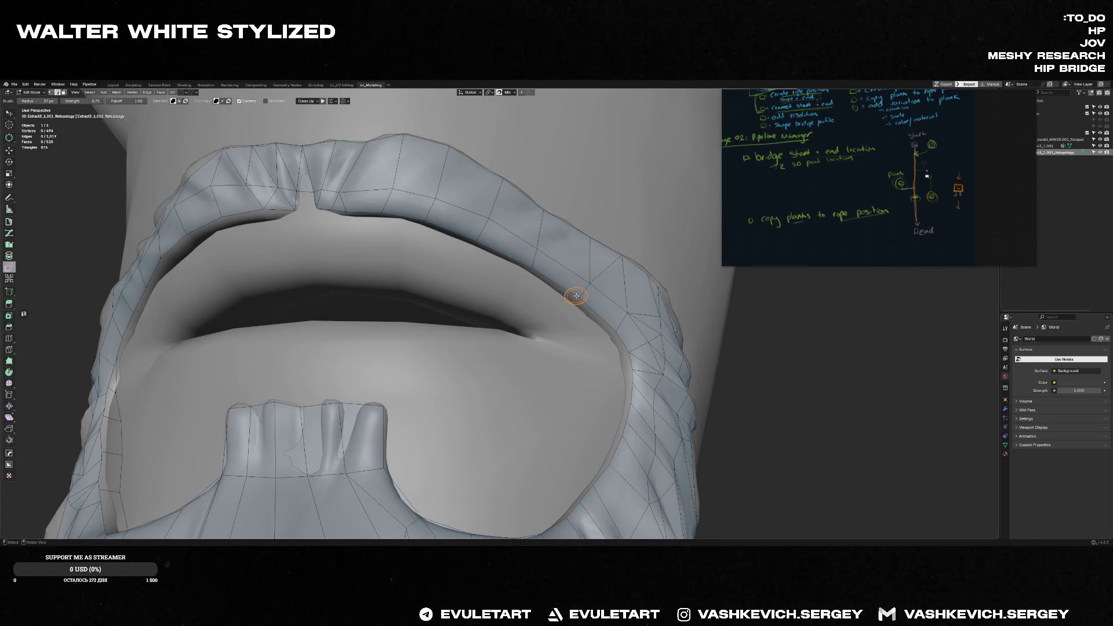
pyautogui.moveTo(576, 296)
pyautogui.mouseDown()
pyautogui.moveTo(612, 330)
pyautogui.moveTo(404, 292)
pyautogui.mouseUp()
pyautogui.moveTo(222, 212); pyautogui.dragTo(312, 179, button='middle')
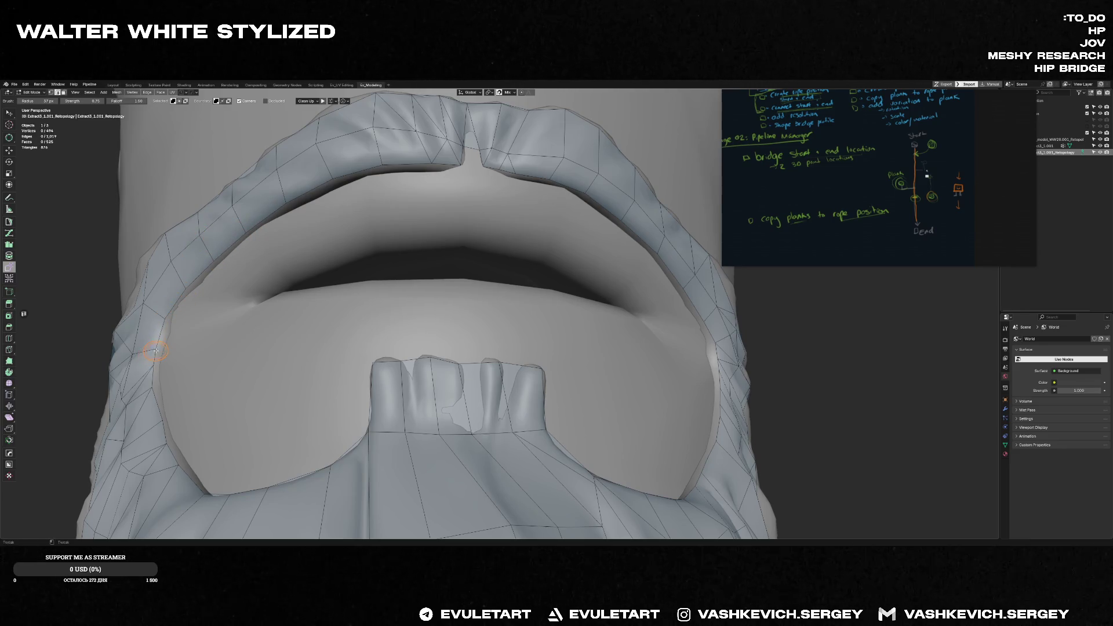
pyautogui.moveTo(154, 350); pyautogui.dragTo(187, 332, button='middle')
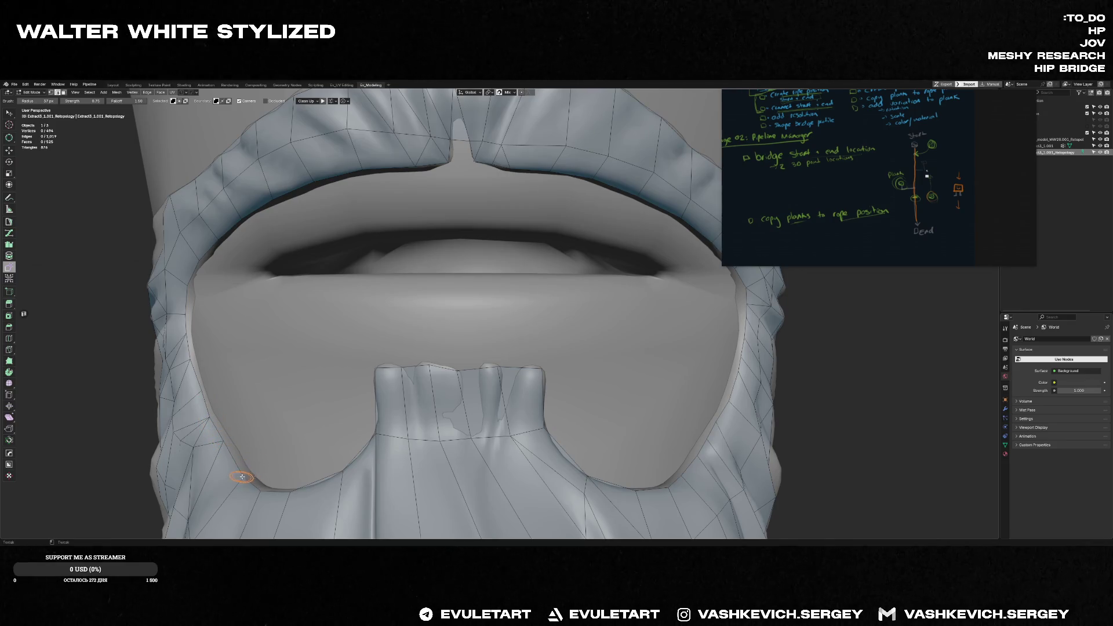
pyautogui.scroll(-5, 381, 349)
pyautogui.moveTo(412, 321)
pyautogui.mouseDown(button='middle')
pyautogui.moveTo(669, 340)
pyautogui.moveTo(560, 330)
pyautogui.mouseUp(button='middle')
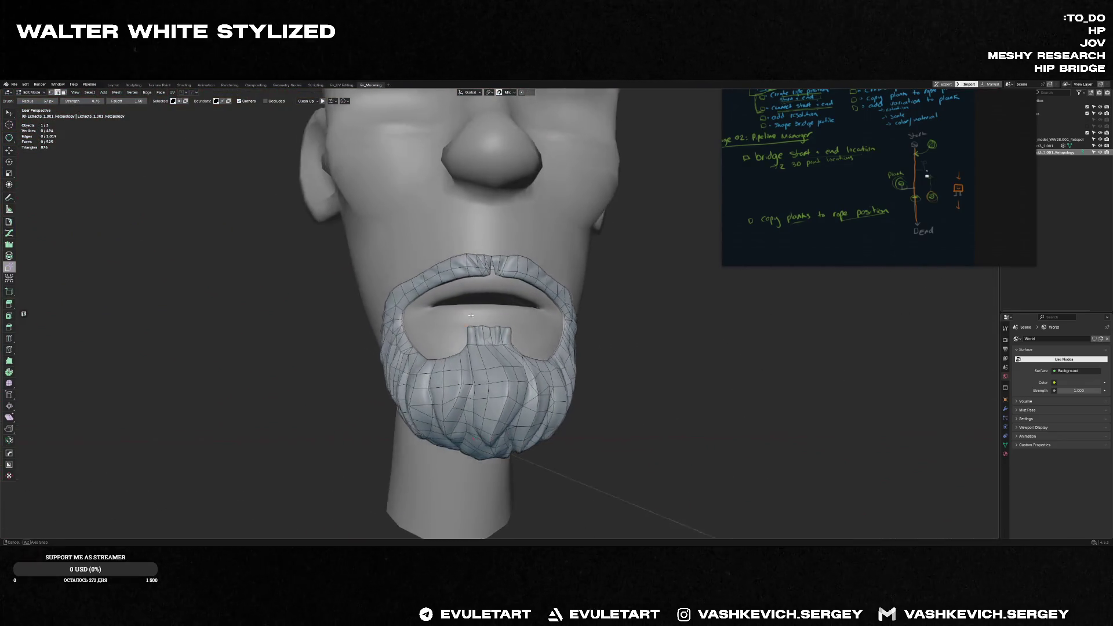
pyautogui.scroll(-2, 560, 330)
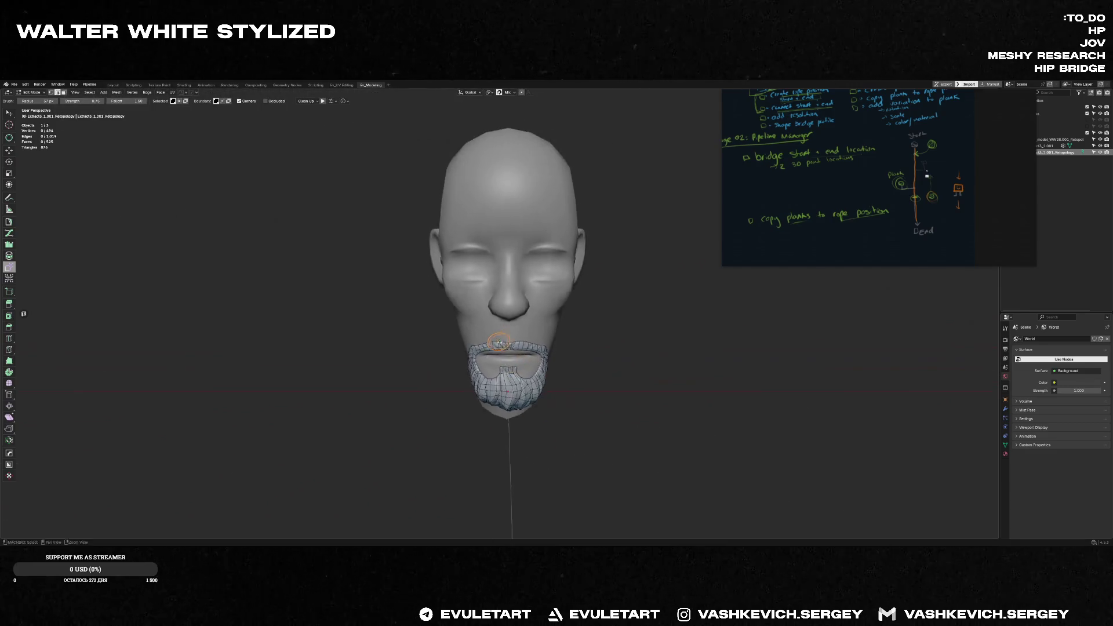
pyautogui.moveTo(560, 330)
pyautogui.mouseDown(button='middle')
pyautogui.moveTo(538, 325)
pyautogui.moveTo(562, 331)
pyautogui.mouseUp(button='middle')
pyautogui.scroll(3, 538, 326)
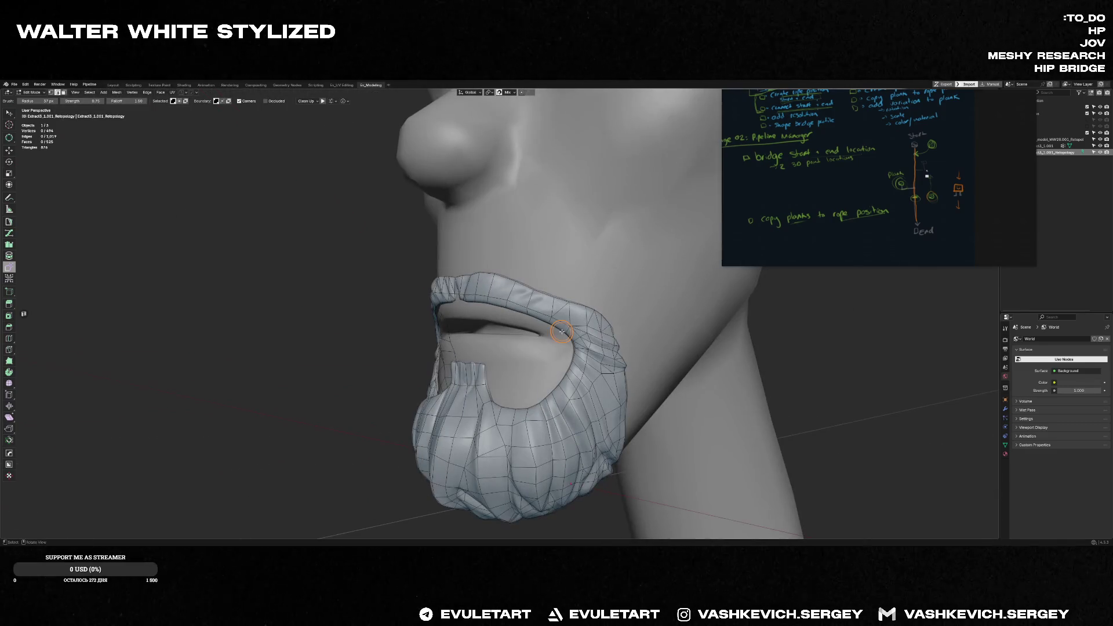